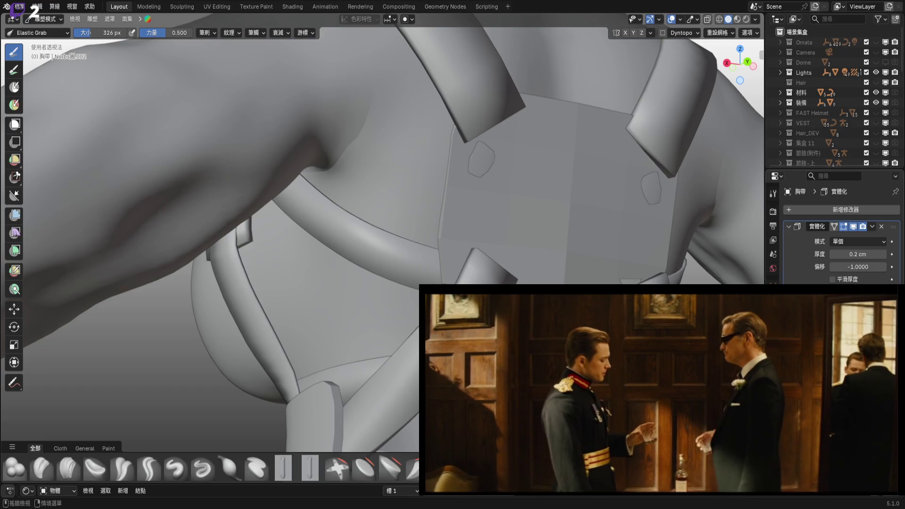
- Orbit around the sculpted chest strap, then switch from Sculpt Mode back to Object Mode
mouse_move(519, 252)
middle_mouse_down()
mouse_move(487, 253)
mouse_move(554, 218)
mouse_move(448, 212)
middle_mouse_up()
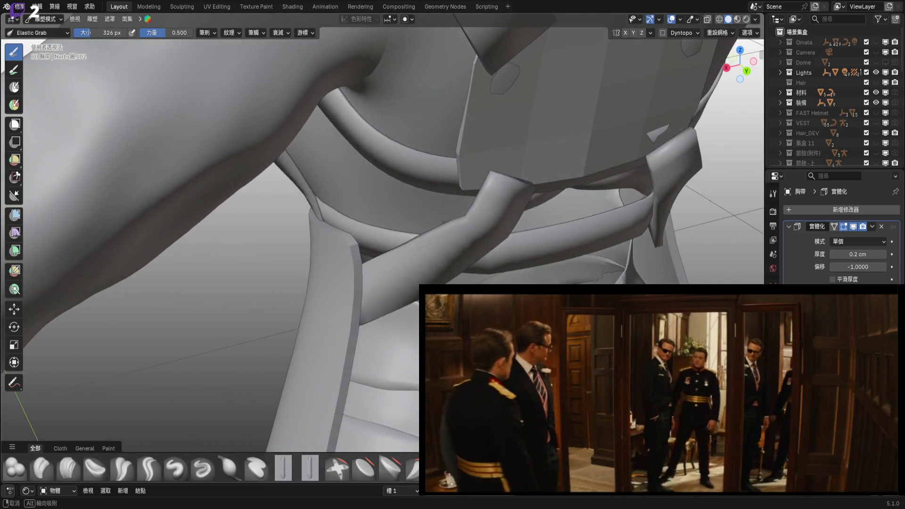
middle_click_drag(449, 212, 487, 282)
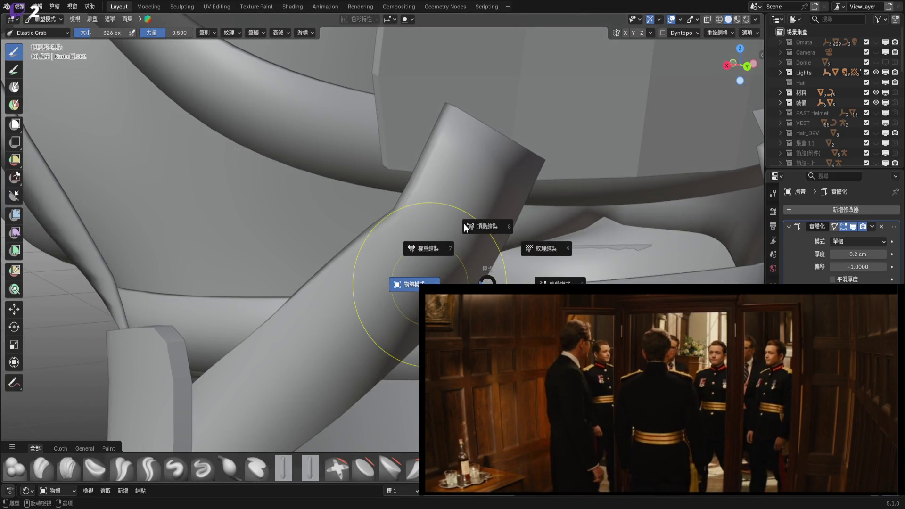
left_click(465, 228)
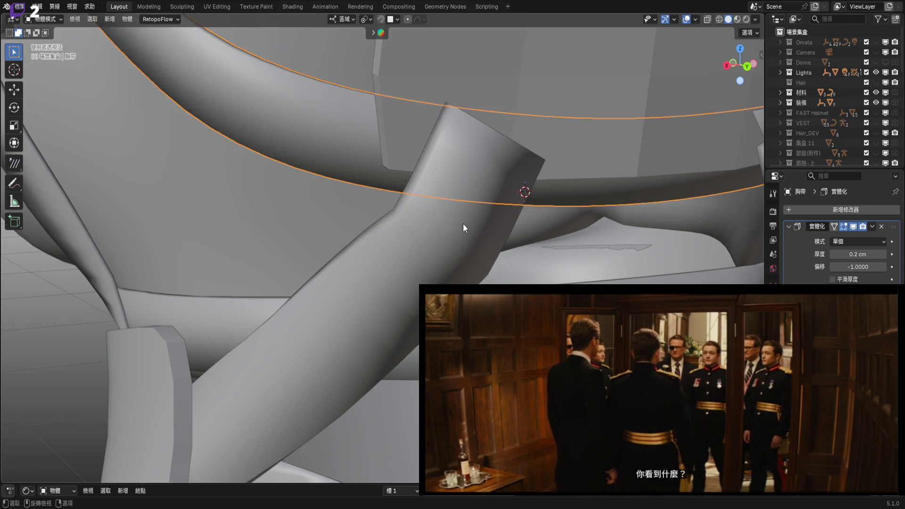
- Put the back strap curve in Edit Mode, viewed from the right side with X-ray on
left_click(477, 189)
mouse_move(478, 190)
middle_mouse_down()
mouse_move(488, 230)
mouse_move(456, 232)
mouse_move(505, 255)
middle_mouse_up()
key("Tab")
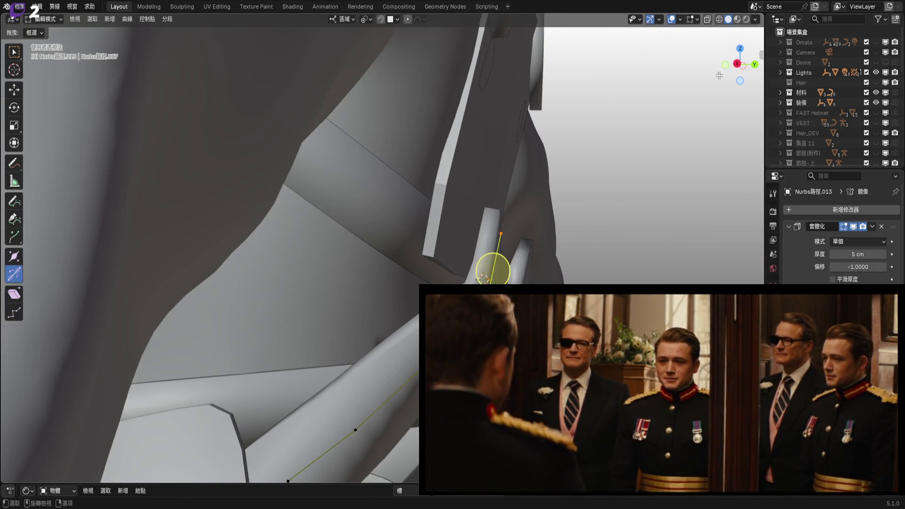
left_click(737, 63)
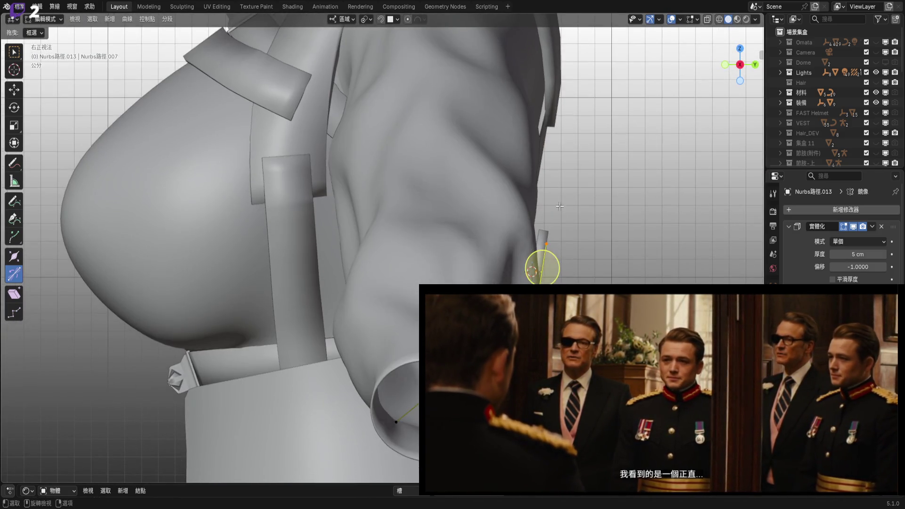
left_click(705, 21)
middle_click_drag(558, 248, 397, 300, "shift")
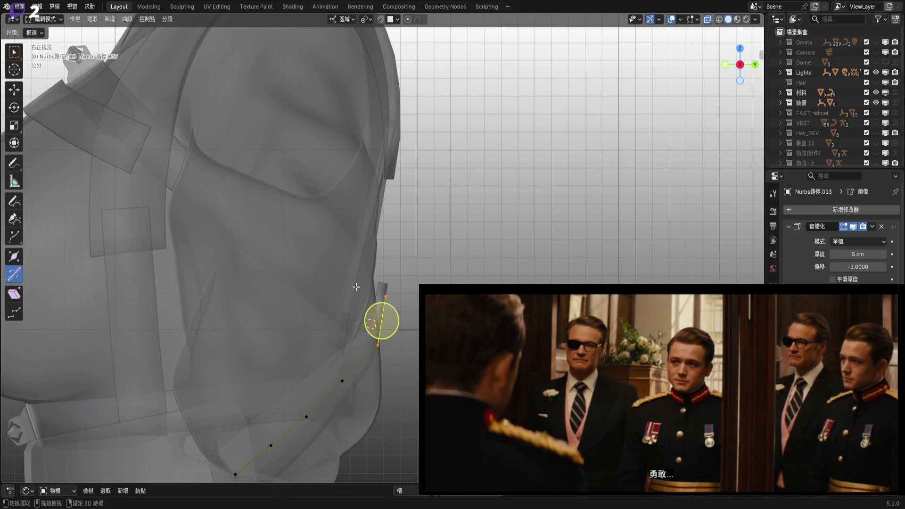
middle_click_drag(369, 266, 483, 263)
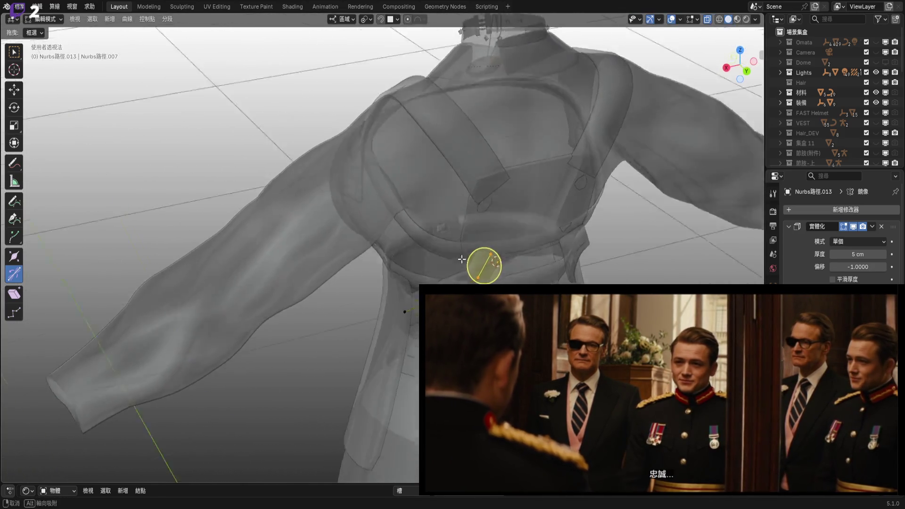
scroll(419, 260, "up", 5)
mouse_move(419, 260)
middle_mouse_down()
mouse_move(509, 256)
mouse_move(569, 273)
mouse_move(745, 33)
middle_mouse_up()
- Move the curve's end control point -0.94 cm along Y
left_click(507, 257)
key("g")
key("y")
key("y")
left_click(745, 33)
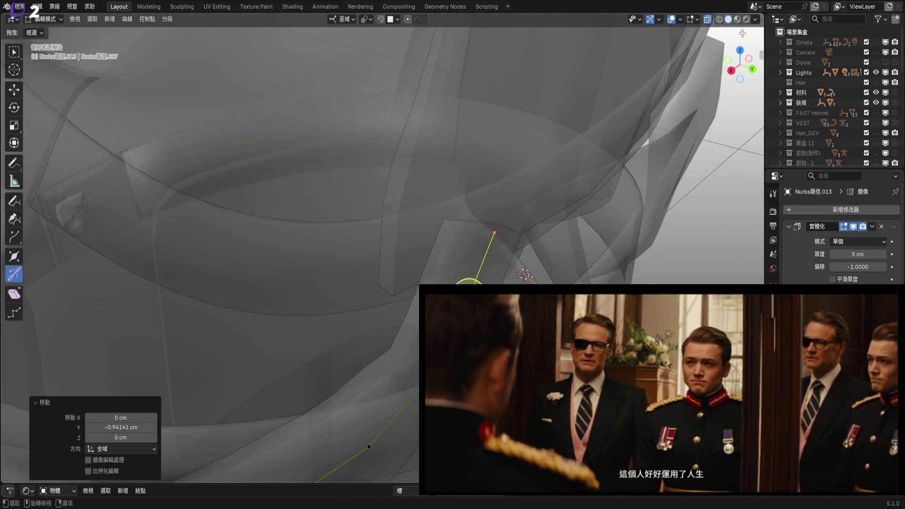
- Turn off X-ray and clear the current curve point selection
left_click(707, 19)
middle_click_drag(613, 94, 471, 142)
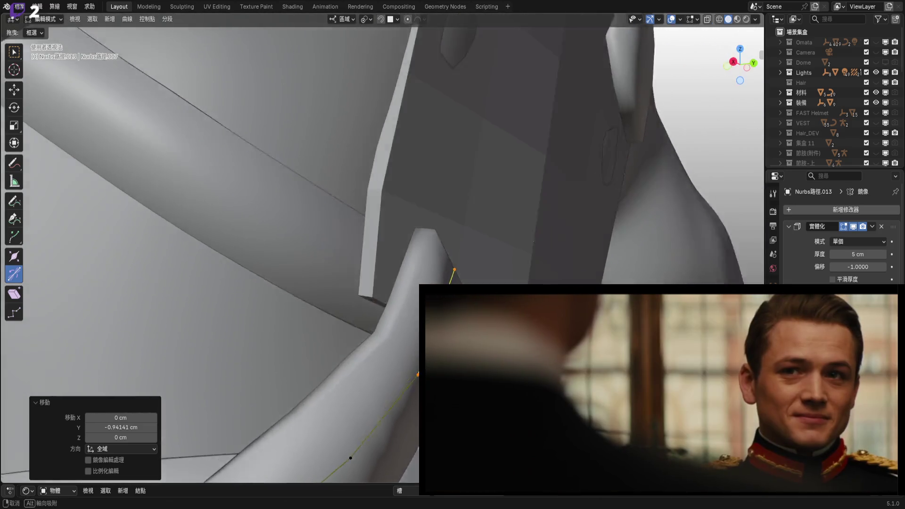
middle_click_drag(453, 278, 467, 282)
key("g")
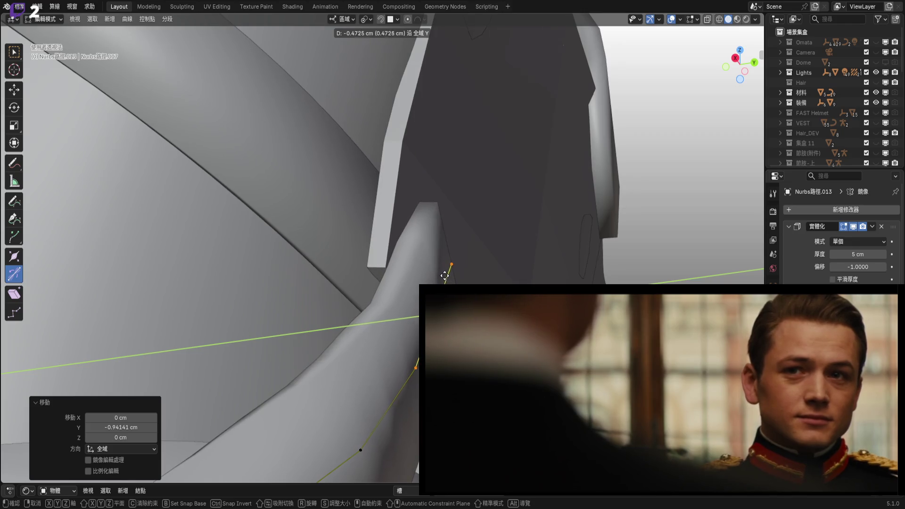
middle_click_drag(435, 272, 443, 262)
left_click(412, 344)
mouse_move(476, 232)
middle_mouse_down()
mouse_move(471, 250)
mouse_move(520, 260)
mouse_move(537, 278)
middle_mouse_up()
- Rotate the curve's top and bottom control points about 6° around local X
left_click(461, 254)
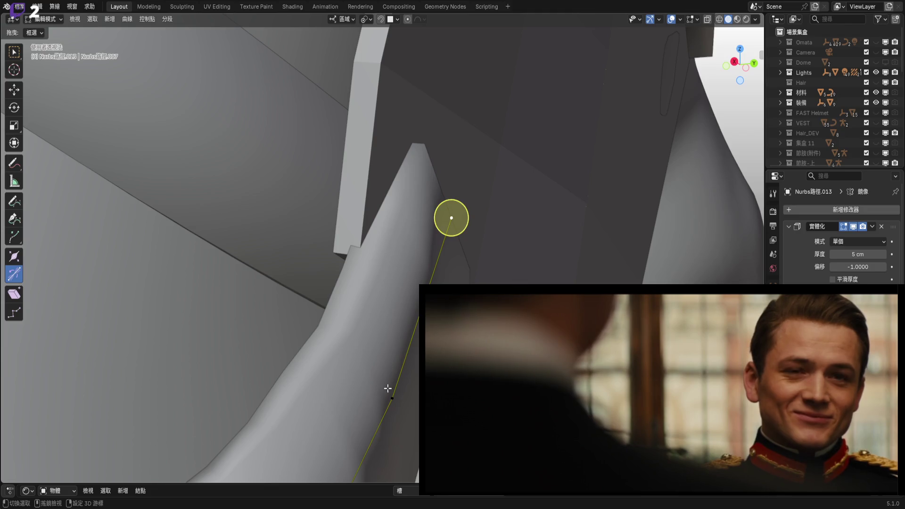
left_click(392, 397, "shift")
middle_click_drag(392, 398, 543, 241)
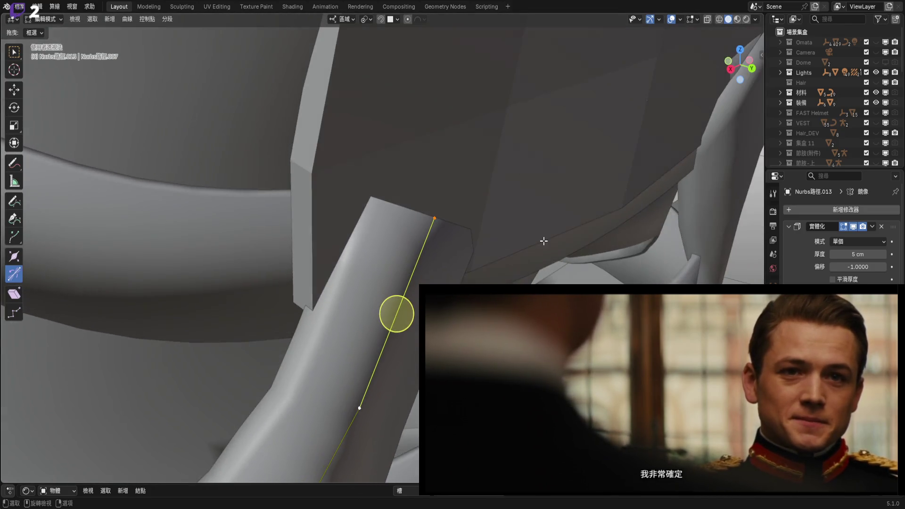
key("r")
key("x")
left_click(556, 264)
- Move a strap curve control point -0.44 cm along Y
mouse_move(556, 264)
middle_mouse_down()
mouse_move(440, 218)
mouse_move(395, 232)
mouse_move(408, 228)
mouse_move(332, 297)
mouse_move(390, 315)
middle_mouse_up()
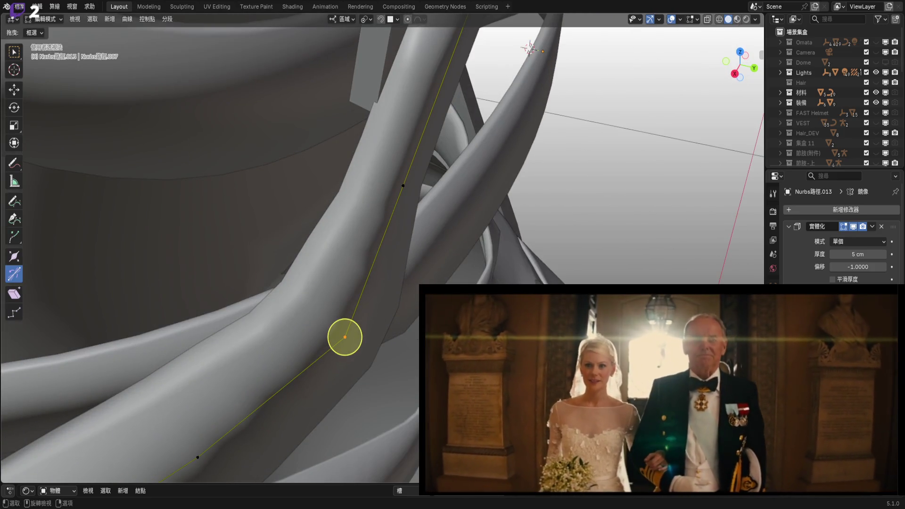
key("y")
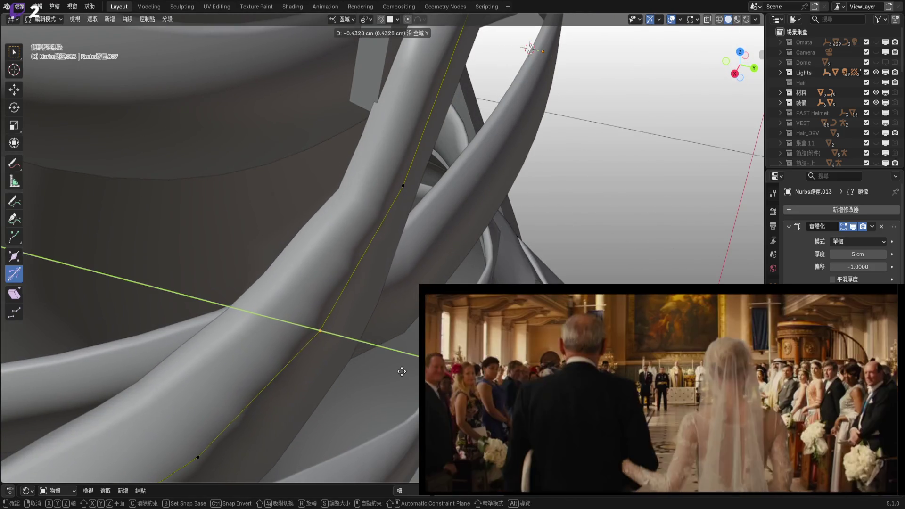
left_click(398, 316)
mouse_move(399, 317)
middle_mouse_down()
mouse_move(304, 229)
mouse_move(841, 71)
middle_mouse_up()
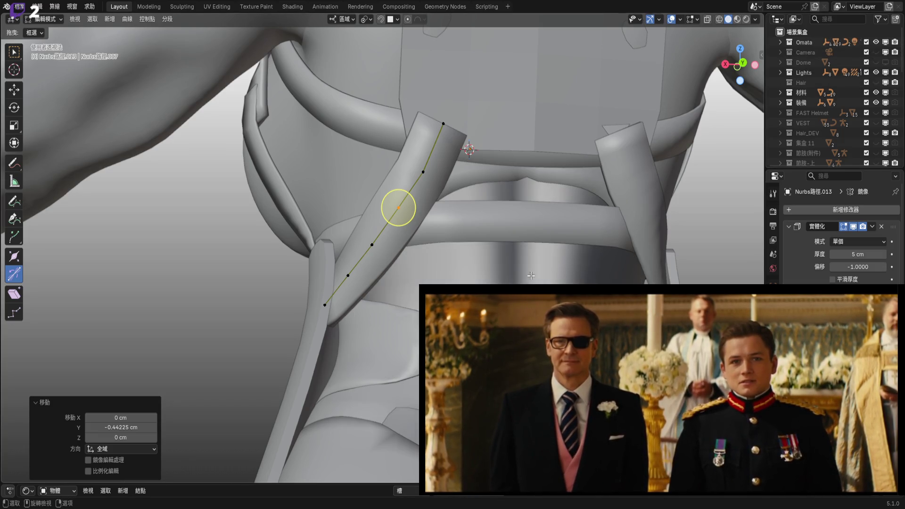
scroll(583, 247, "down", 5)
mouse_move(583, 247)
middle_mouse_down()
mouse_move(439, 255)
mouse_move(482, 232)
mouse_move(424, 145)
middle_mouse_up()
scroll(438, 255, "up", 6)
scroll(439, 254, "down", 3)
- Tilt the middle curve point 4.85° to twist the strap, then select the bottom point
left_click(462, 246)
scroll(482, 231, "up", 3)
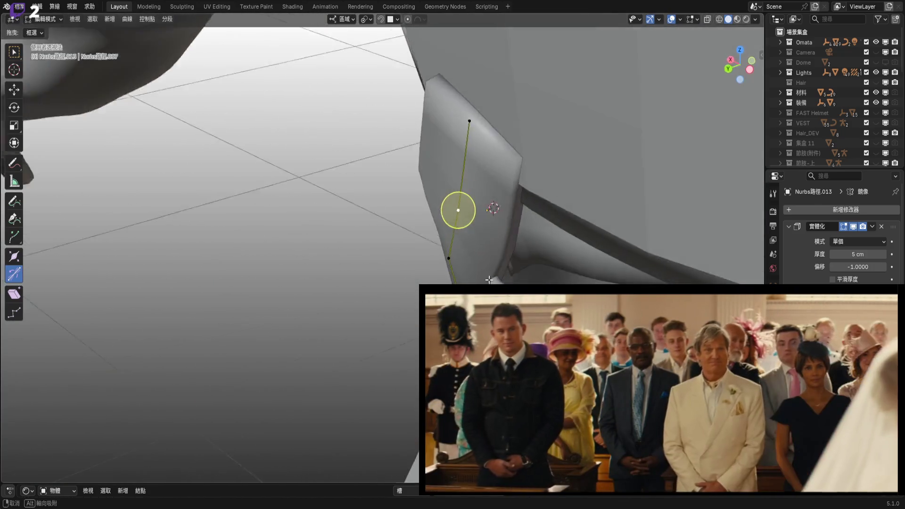
middle_click_drag(500, 227, 465, 238)
left_click_drag(464, 238, 461, 247)
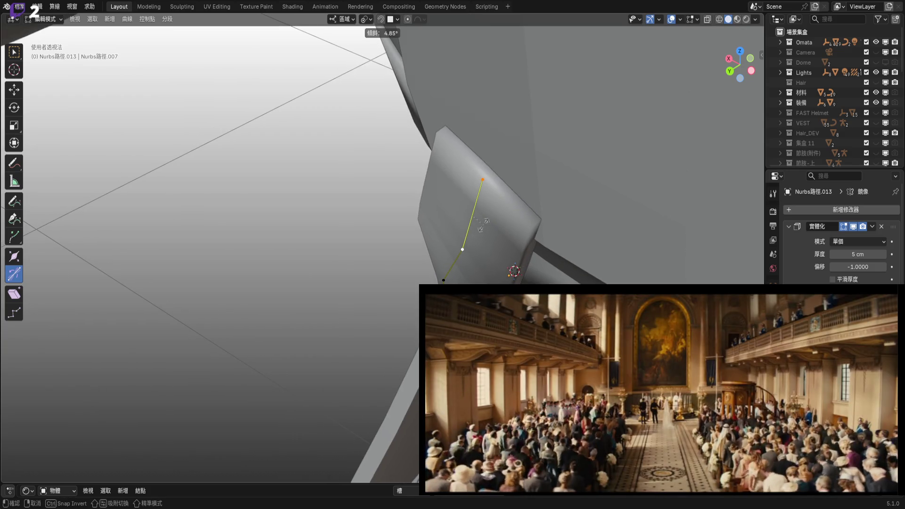
mouse_move(461, 247)
middle_mouse_down()
mouse_move(508, 213)
mouse_move(441, 278)
middle_mouse_up()
left_click(440, 279)
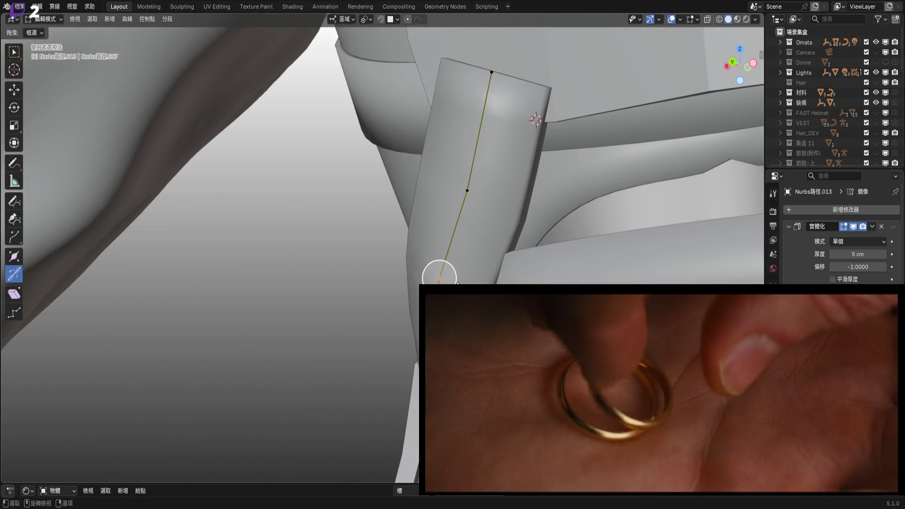
mouse_move(439, 279)
middle_mouse_down()
mouse_move(658, 272)
mouse_move(627, 302)
mouse_move(493, 256)
middle_mouse_up()
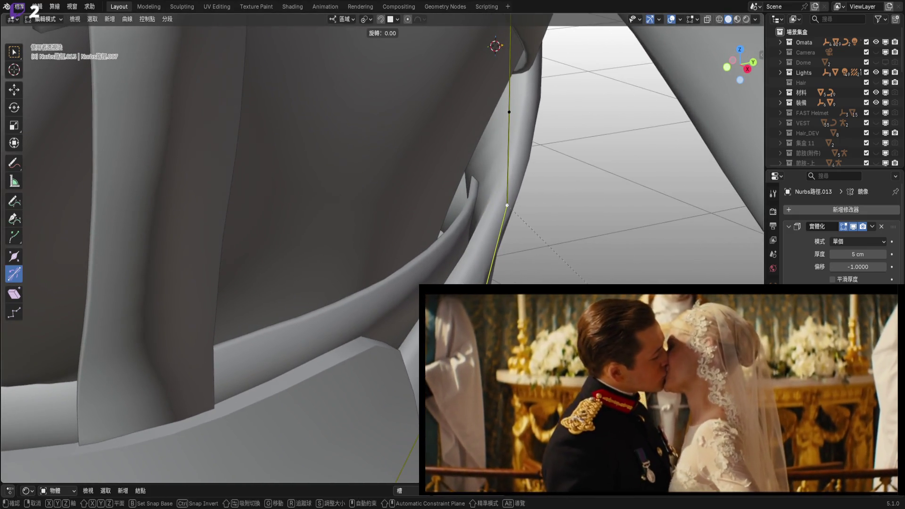
- Rotate the selected strap point 4.52° around its local X axis
key("z")
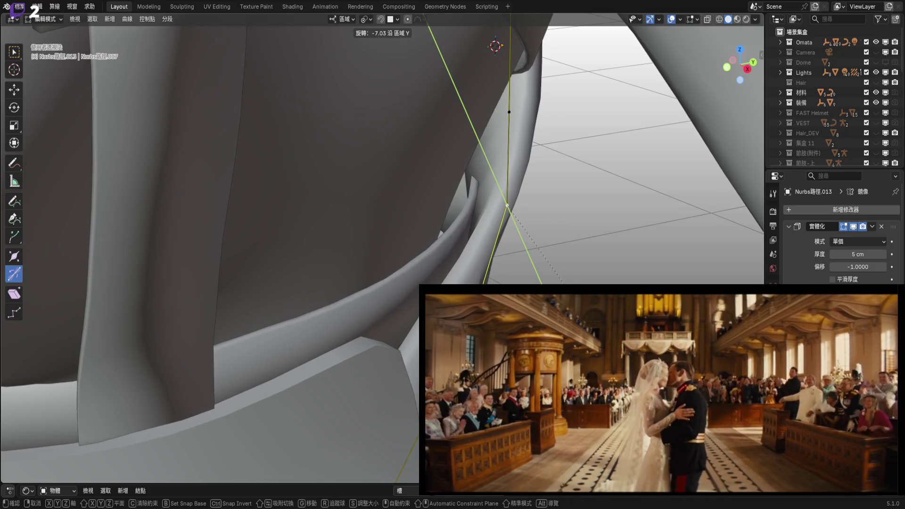
middle_click_drag(580, 311, 627, 309)
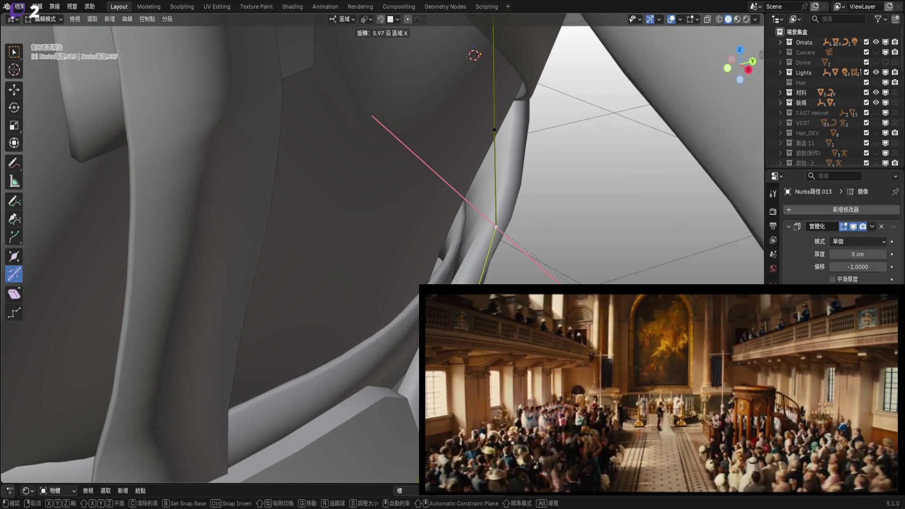
key("Return")
mouse_move(481, 272)
middle_mouse_down()
mouse_move(371, 287)
mouse_move(386, 283)
middle_mouse_up()
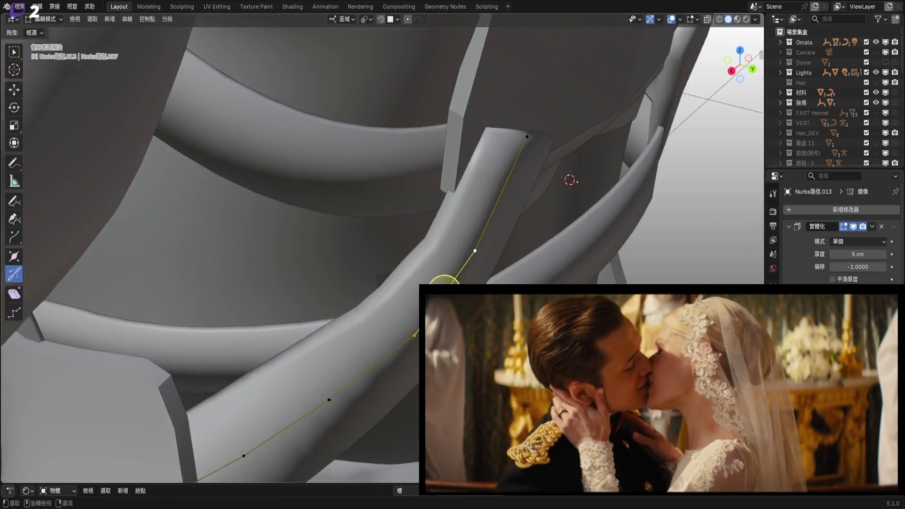
middle_click_drag(443, 285, 476, 290)
key("x")
key("x")
key("Return")
- Tilt a strap control point to 7.44° so the strap lies against the body
mouse_move(405, 186)
middle_mouse_down()
mouse_move(380, 215)
mouse_move(370, 204)
mouse_move(496, 260)
mouse_move(555, 265)
middle_mouse_up()
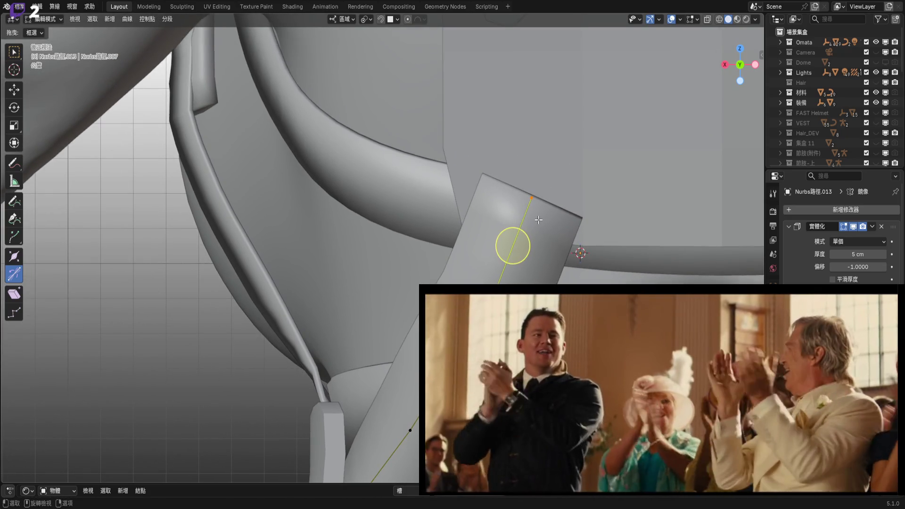
mouse_move(539, 220)
middle_mouse_down("shift")
mouse_move(510, 267)
mouse_move(430, 256)
mouse_move(461, 257)
middle_mouse_up("shift")
scroll(442, 264, "up", 1)
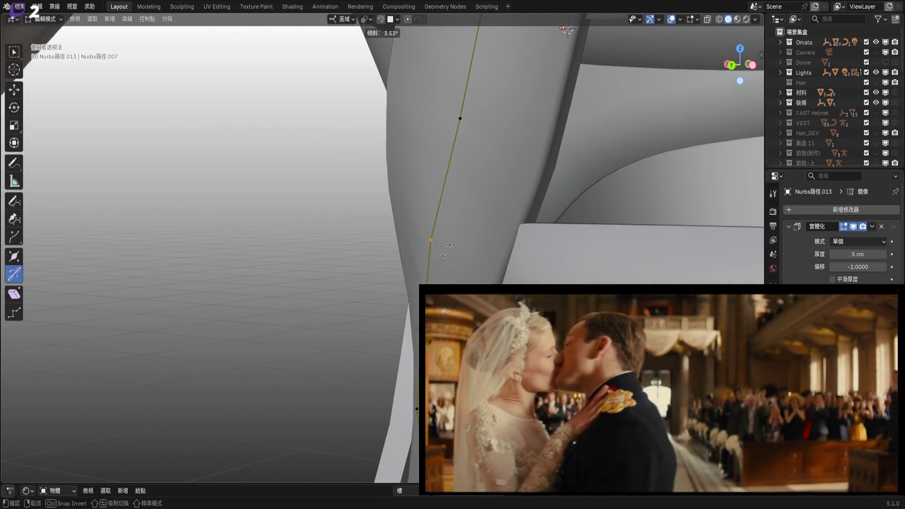
middle_click_drag(420, 110, 421, 169, "shift")
left_click_drag(453, 179, 459, 199)
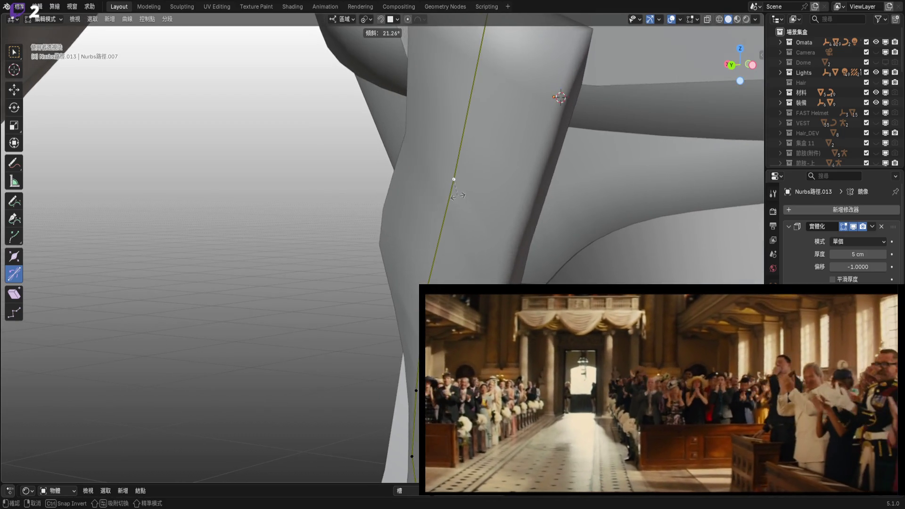
middle_click_drag(460, 198, 500, 277)
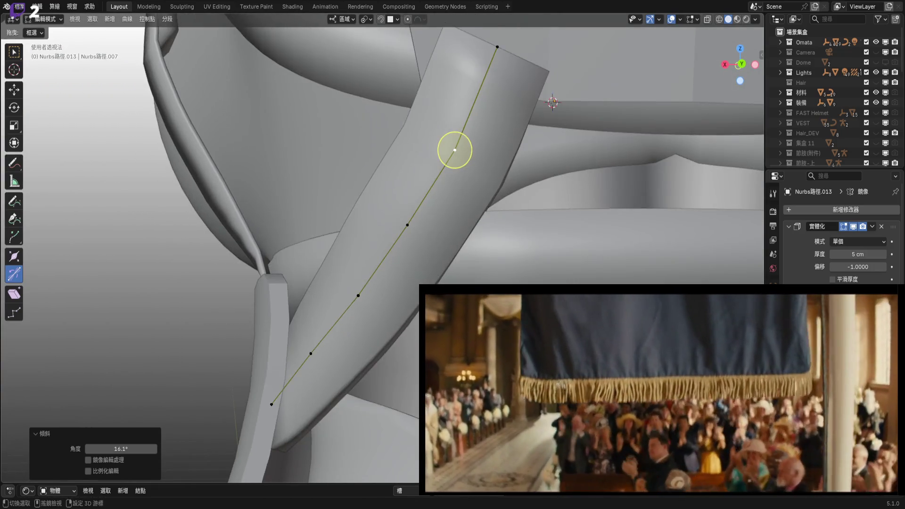
mouse_move(500, 276)
middle_mouse_down()
mouse_move(365, 177)
mouse_move(436, 283)
middle_mouse_up()
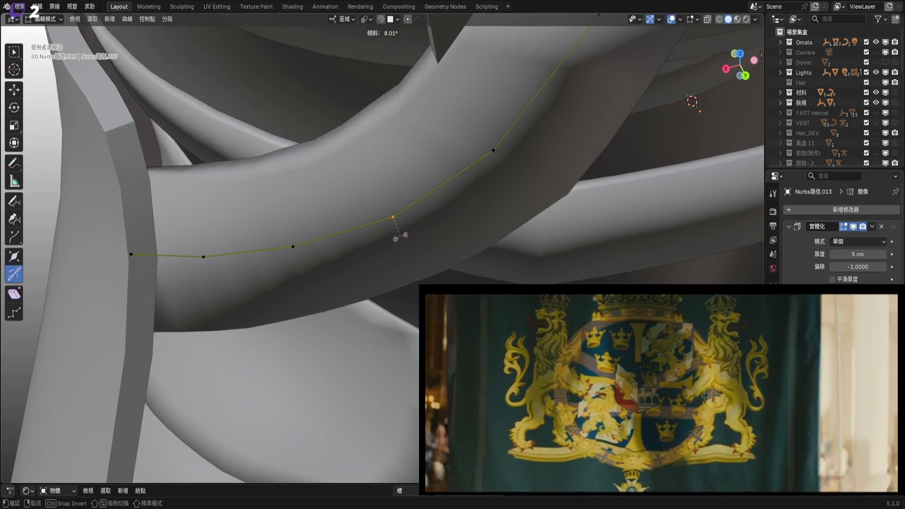
left_click_drag(403, 234, 400, 234)
mouse_move(400, 234)
middle_mouse_down()
mouse_move(362, 271)
mouse_move(407, 191)
middle_mouse_up()
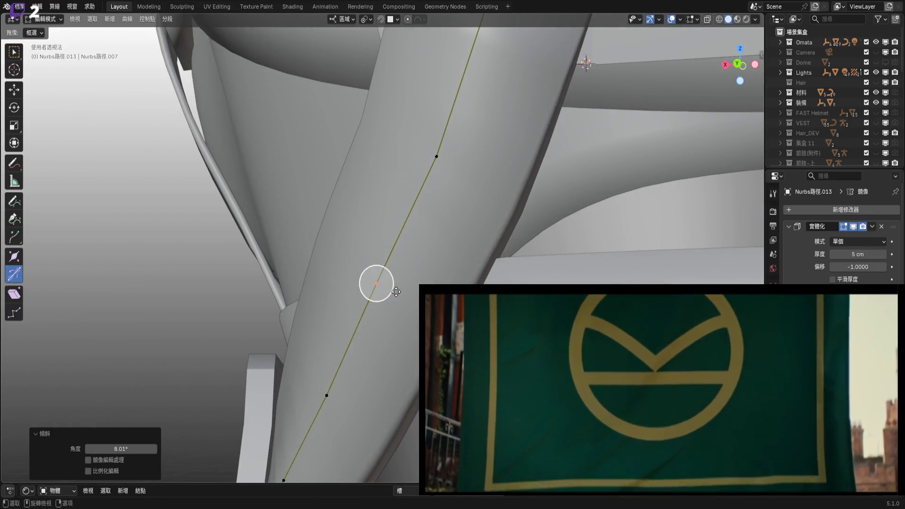
left_click_drag(408, 191, 404, 194)
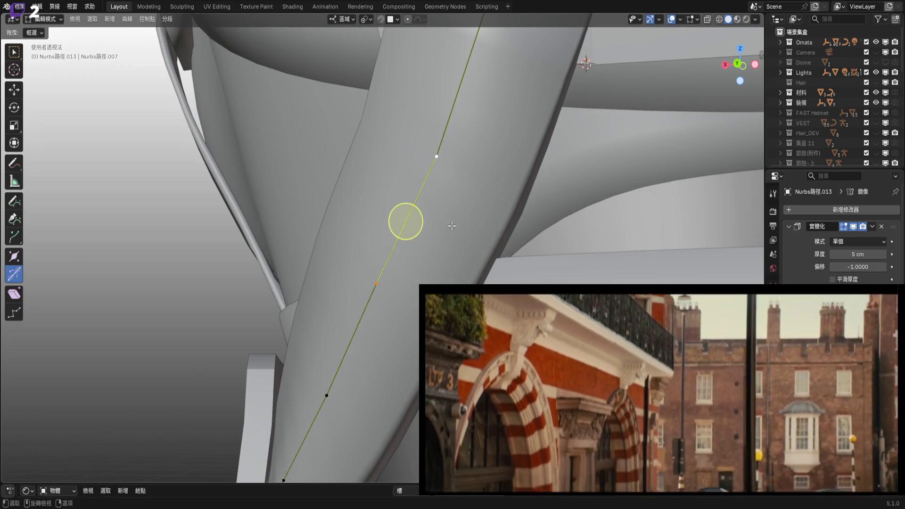
mouse_move(405, 195)
middle_mouse_down()
mouse_move(432, 264)
mouse_move(420, 278)
mouse_move(406, 254)
mouse_move(433, 254)
middle_mouse_up()
scroll(433, 263, "down", 6)
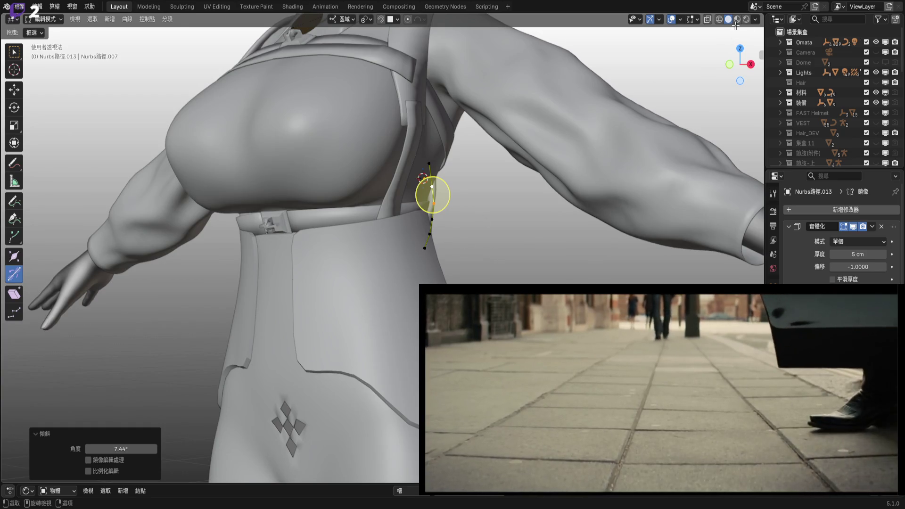
- Return to Object Mode and switch the viewport to Material Preview shading
key("Tab")
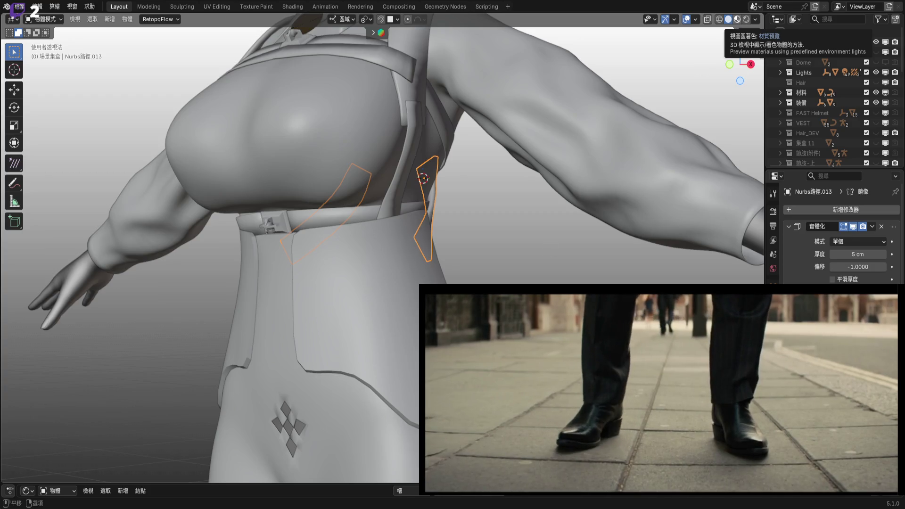
left_click(737, 19)
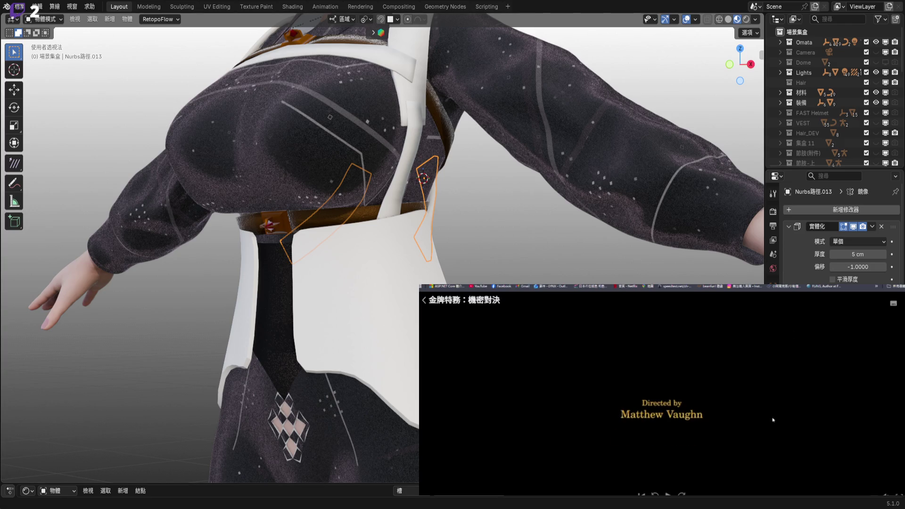
left_click(423, 300)
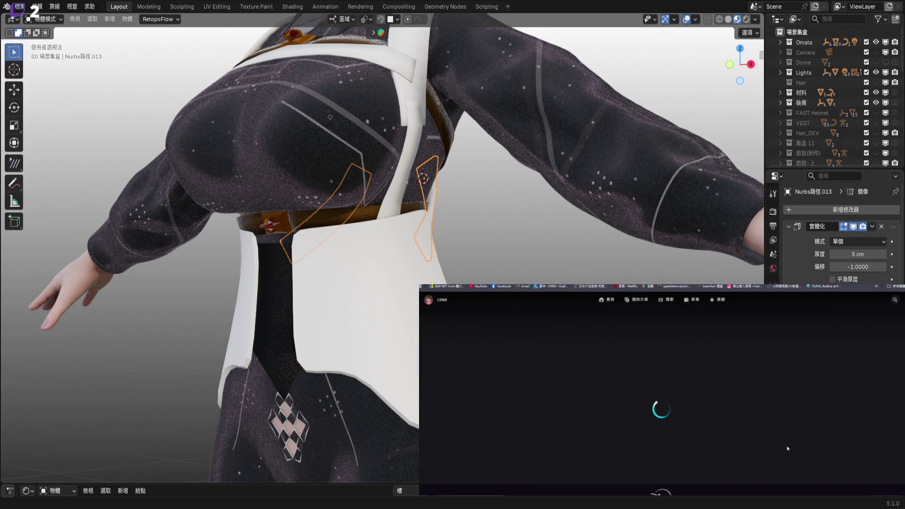
scroll(802, 457, "down", 2)
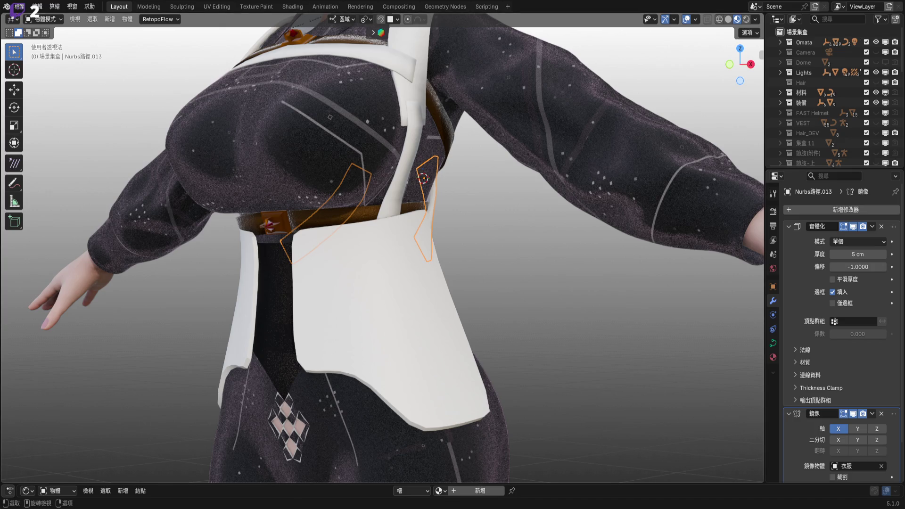
mouse_move(415, 266)
middle_mouse_down()
mouse_move(465, 289)
mouse_move(550, 307)
mouse_move(549, 293)
middle_mouse_up()
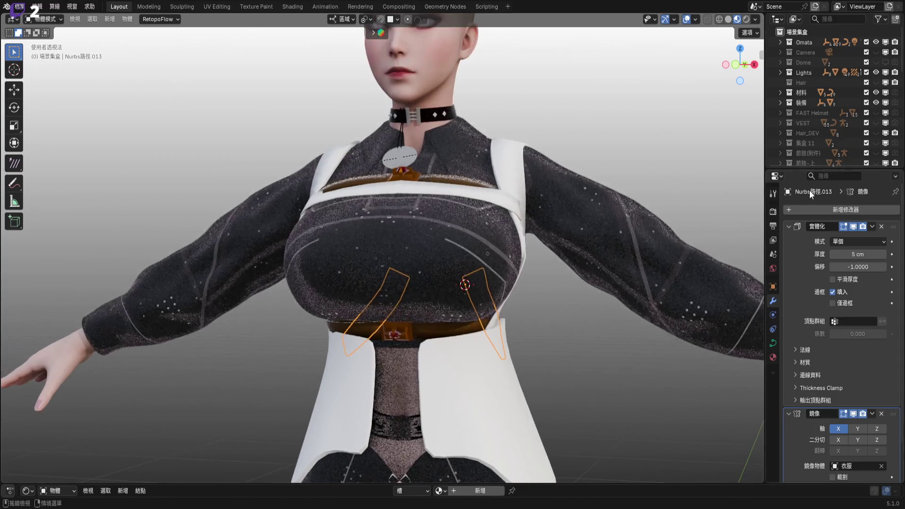
- Unhide Hair_DEV in the Outliner, then select the back plate and enter Edit Mode
left_click(876, 134)
mouse_move(375, 366)
middle_mouse_down()
mouse_move(291, 266)
mouse_move(429, 288)
middle_mouse_up()
scroll(439, 259, "up", 2)
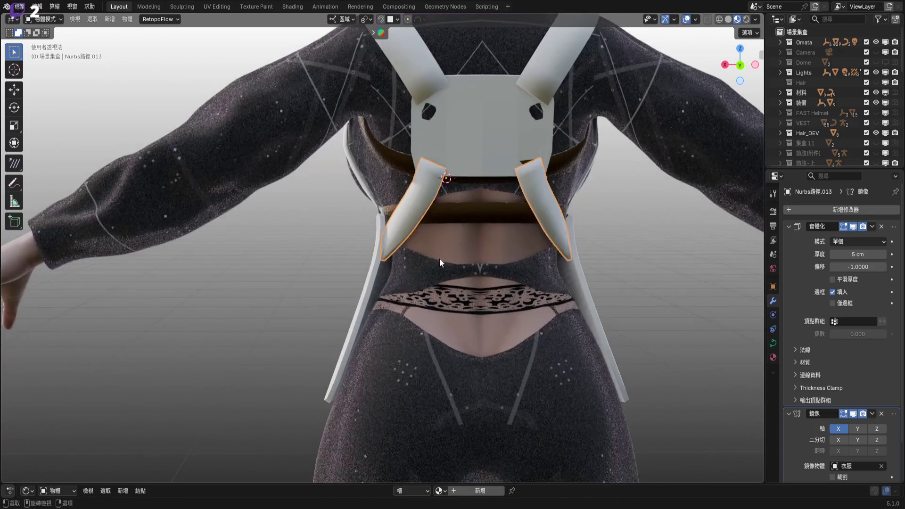
scroll(453, 239, "down", 2)
scroll(481, 228, "up", 3)
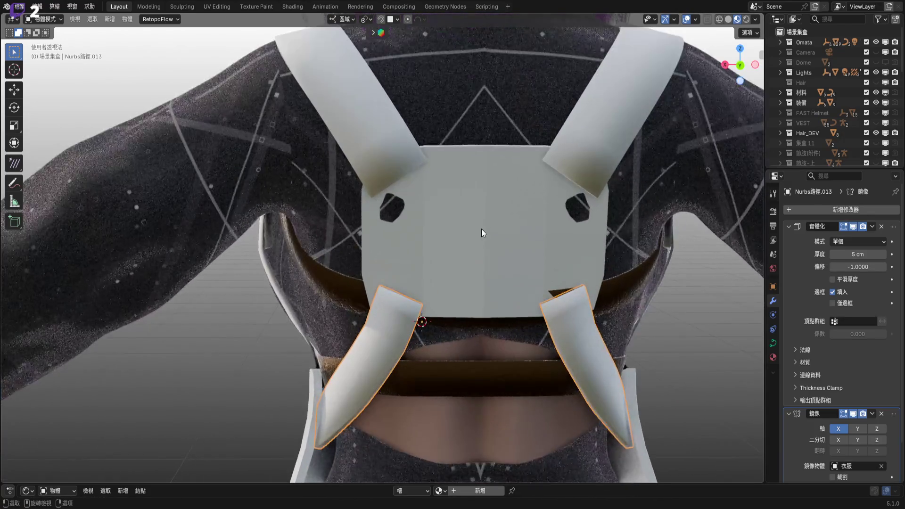
scroll(461, 183, "up", 2)
scroll(460, 185, "up", 3)
left_click(463, 269)
mouse_move(463, 270)
middle_mouse_down()
mouse_move(485, 228)
mouse_move(474, 278)
middle_mouse_up()
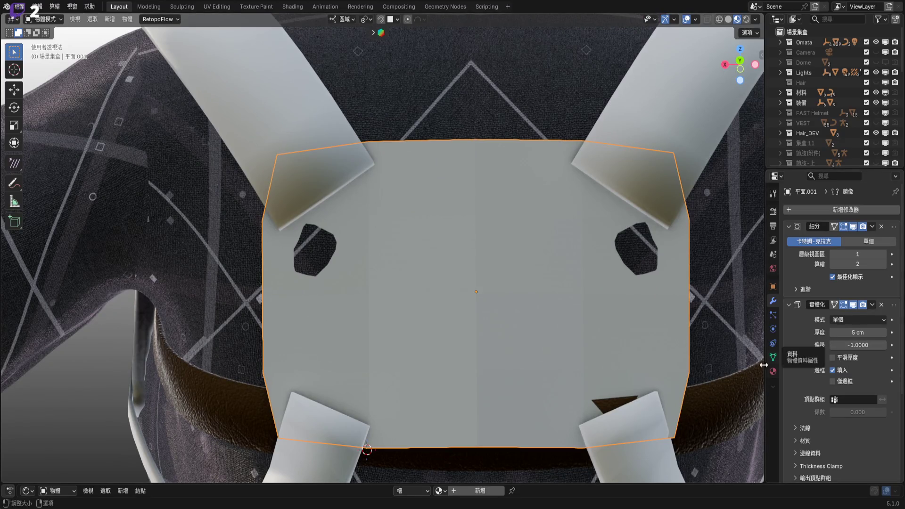
mouse_move(618, 325)
middle_mouse_down()
mouse_move(548, 344)
mouse_move(558, 319)
middle_mouse_up()
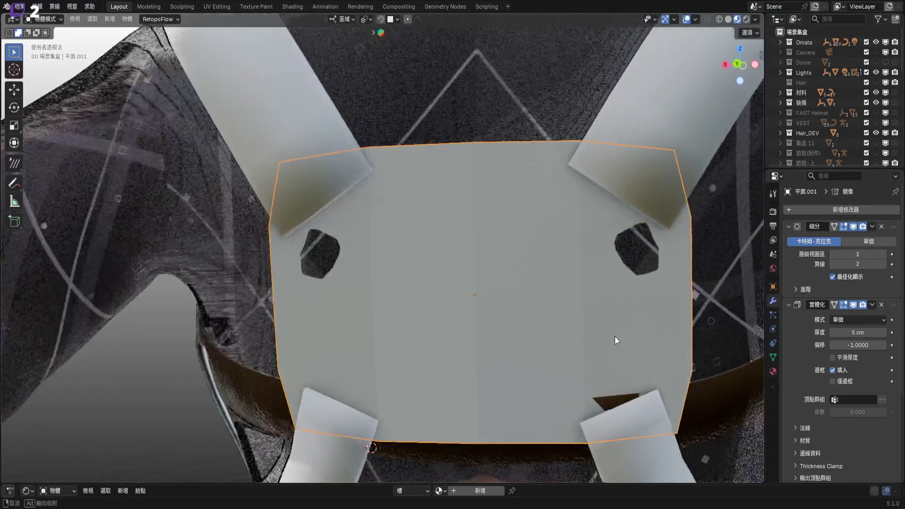
key("Tab")
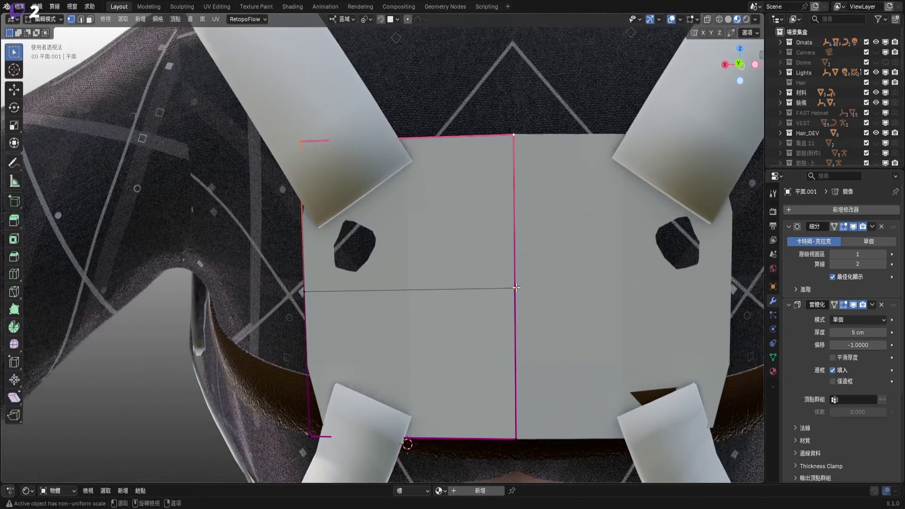
- Add a centred loop cut across the back plate's left half
scroll(409, 300, "up", 4)
scroll(409, 300, "down", 6)
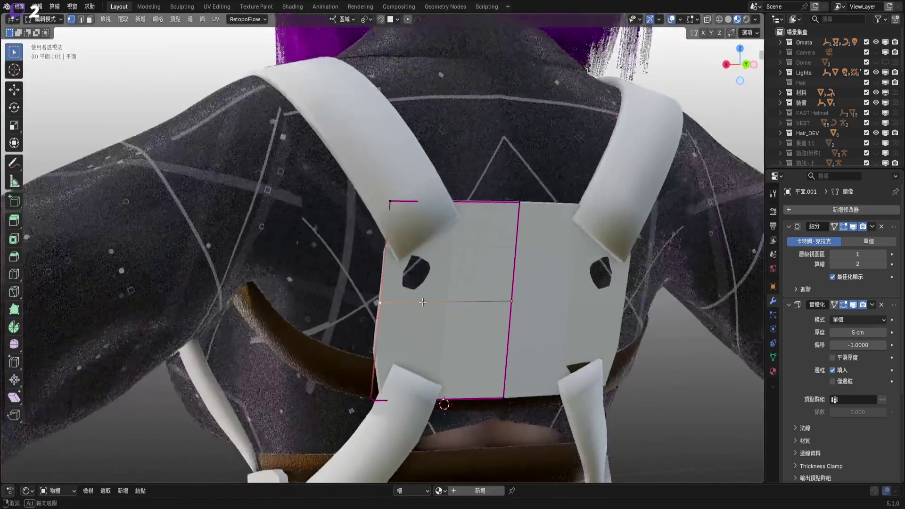
middle_click_drag(423, 302, 415, 306)
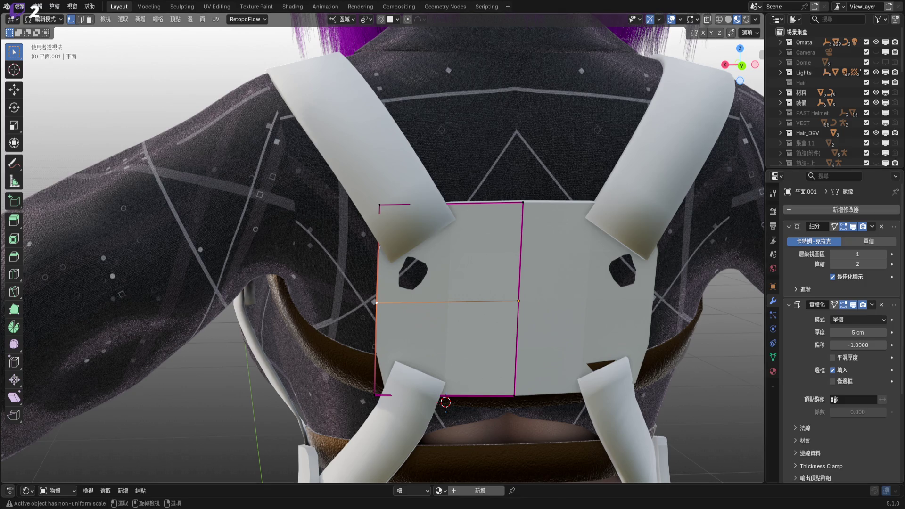
scroll(454, 212, "up", 5)
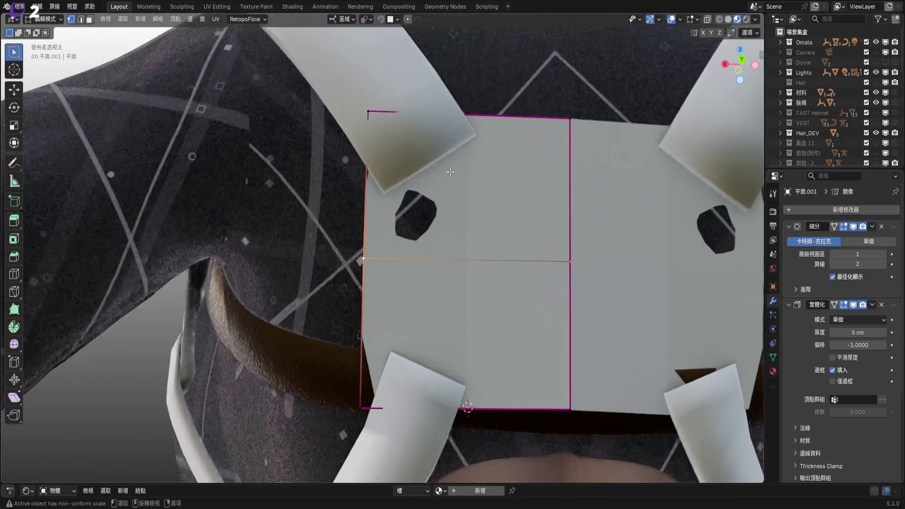
mouse_move(452, 213)
middle_mouse_down()
mouse_move(461, 149)
mouse_move(471, 218)
mouse_move(447, 237)
mouse_move(520, 361)
middle_mouse_up()
key("ctrl+r")
left_click(452, 126)
right_click(452, 126)
- Shift the selected edges 0.2048 cm along the plate's local Z
key("g")
key("y")
key("Escape")
key("g")
key("z")
key("z")
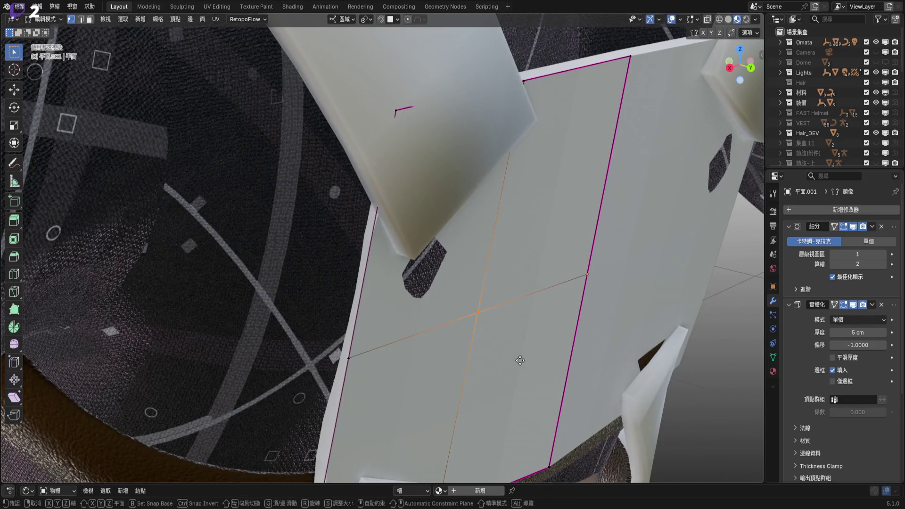
left_click(524, 363)
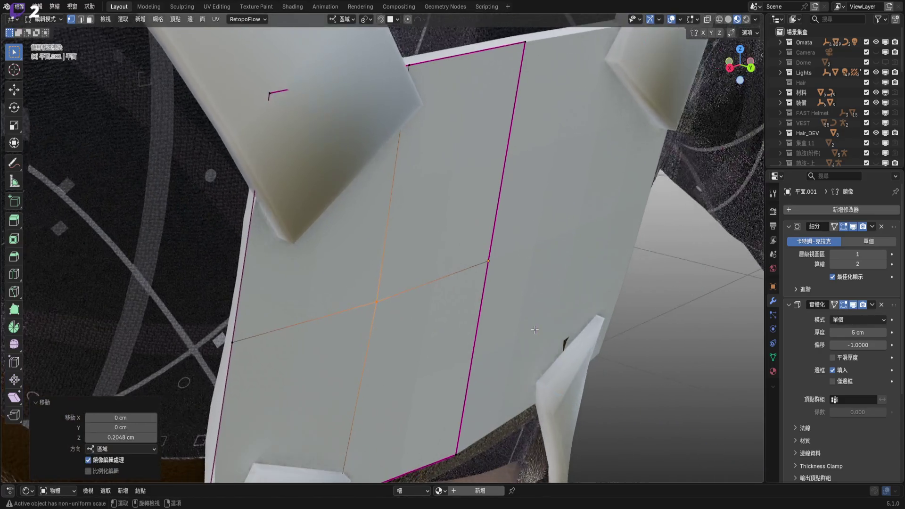
- Inspect the reshaped plate from a straight-on back view and exit Edit Mode
scroll(531, 329, "down", 6)
middle_click_drag(453, 315, 559, 374)
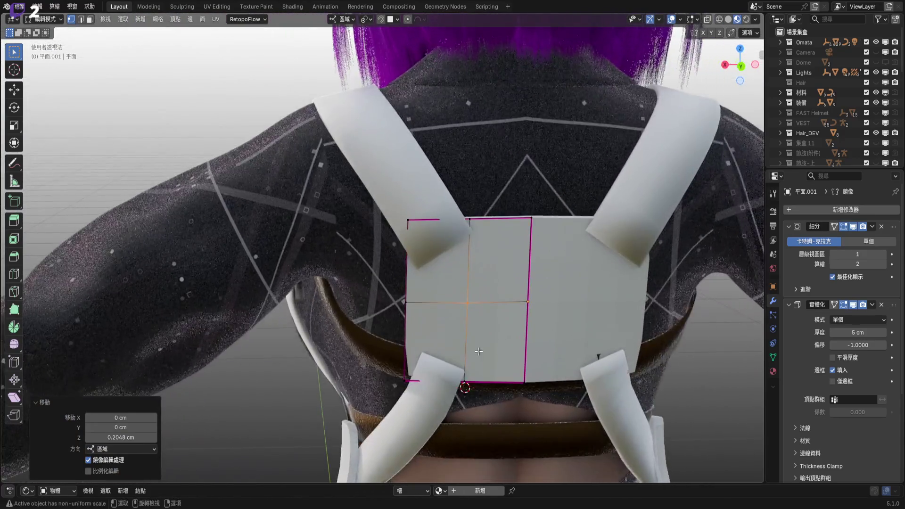
scroll(439, 375, "up", 4)
mouse_move(438, 375)
middle_mouse_down()
mouse_move(411, 324)
mouse_move(409, 333)
mouse_move(518, 417)
middle_mouse_up()
scroll(410, 325, "up", 4)
scroll(409, 339, "down", 5)
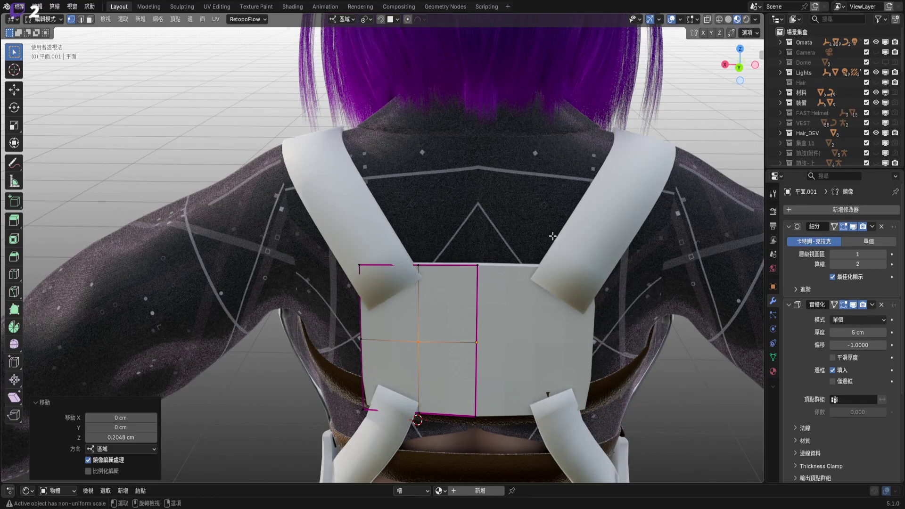
middle_click_drag(570, 218, 449, 109, "shift")
scroll(570, 265, "up", 6)
mouse_move(570, 266)
middle_mouse_down()
mouse_move(566, 292)
mouse_move(569, 279)
middle_mouse_up()
scroll(568, 279, "down", 5)
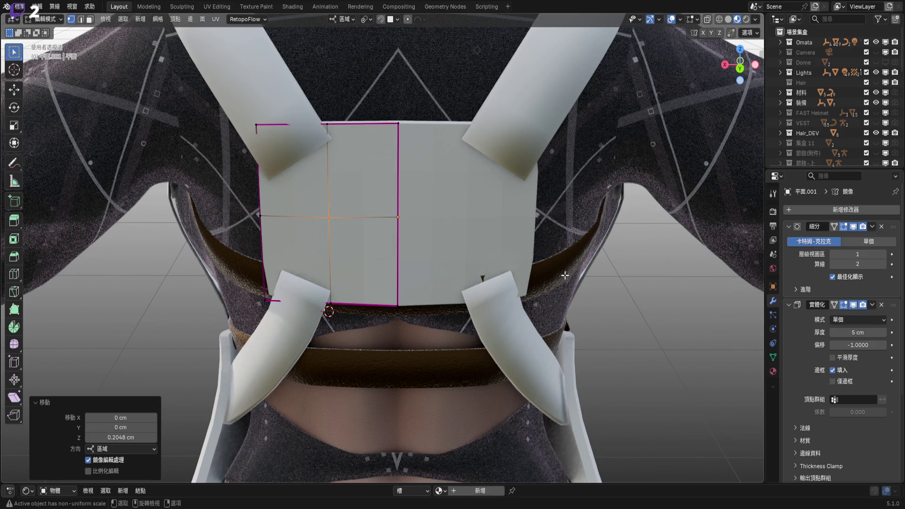
key("Tab")
- Select the chest strap and frame it in back orthographic view
left_click(565, 276)
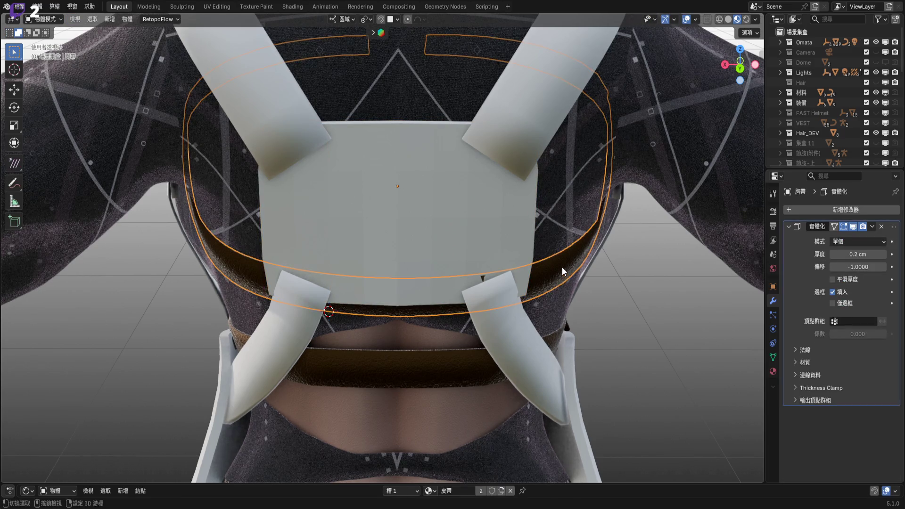
middle_click_drag(562, 267, 555, 287, "shift")
scroll(555, 287, "down", 3)
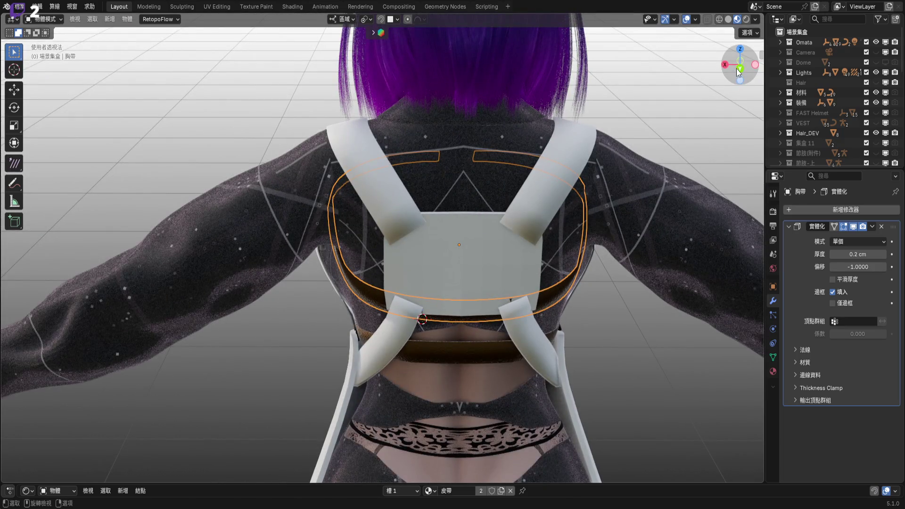
left_click(740, 68)
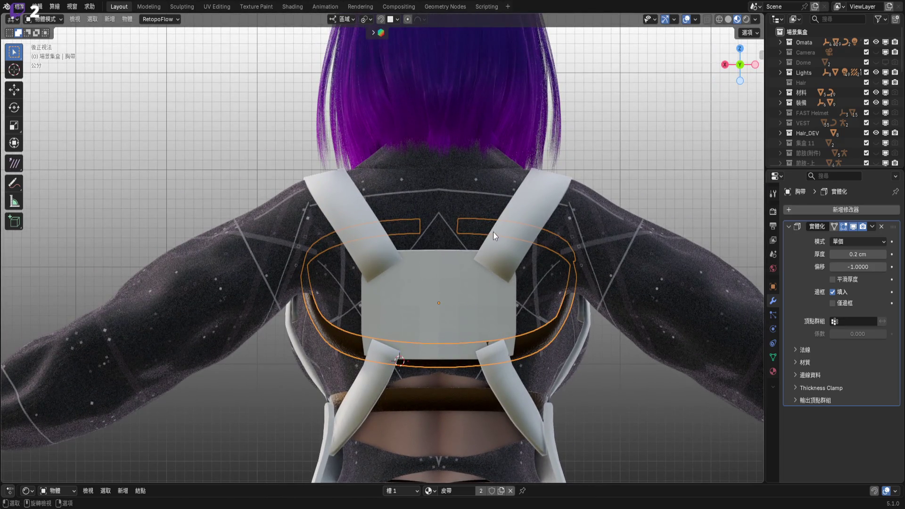
middle_click_drag(497, 234, 385, 275)
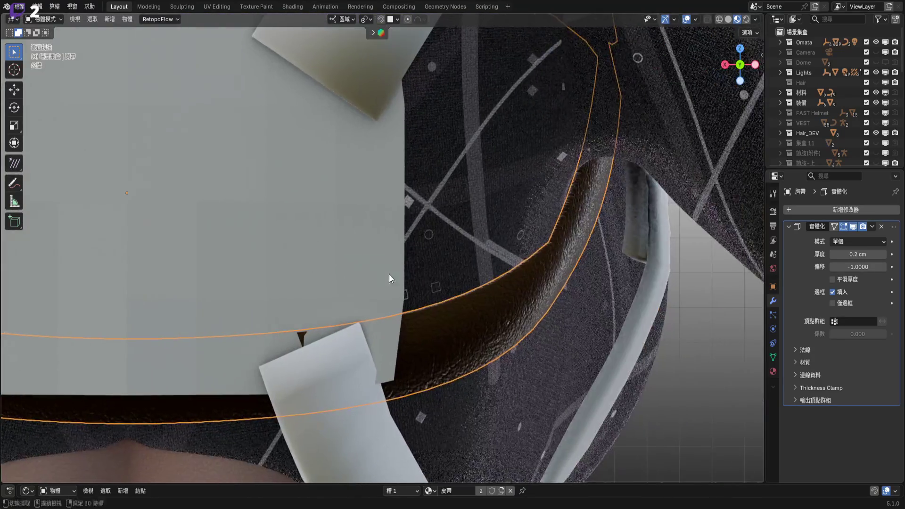
mouse_move(436, 307)
middle_mouse_down("shift")
mouse_move(547, 327)
mouse_move(333, 392)
mouse_move(383, 386)
middle_mouse_up("shift")
- Switch the chest strap to Sculpt Mode and centre the view on it
key("ctrl+Tab")
left_click(378, 437)
mouse_move(381, 429)
middle_mouse_down()
mouse_move(640, 276)
mouse_move(580, 311)
middle_mouse_up()
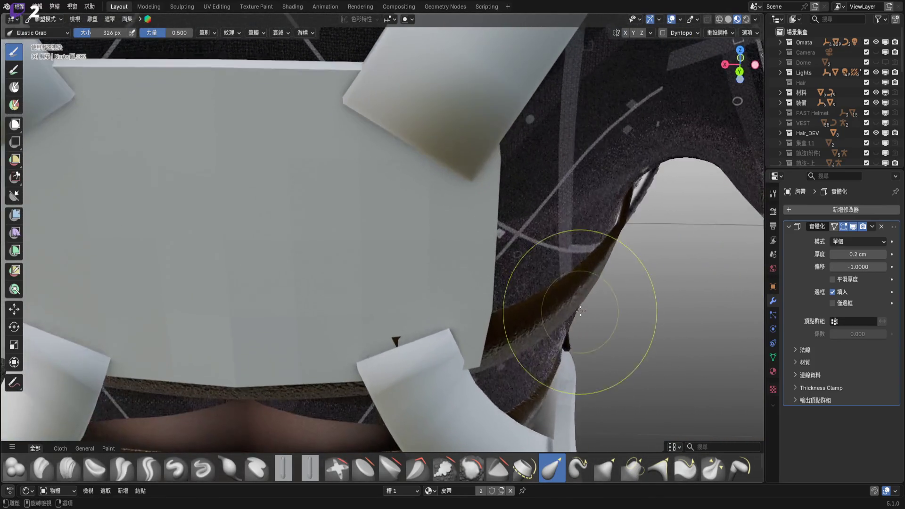
key("KP_Decimal")
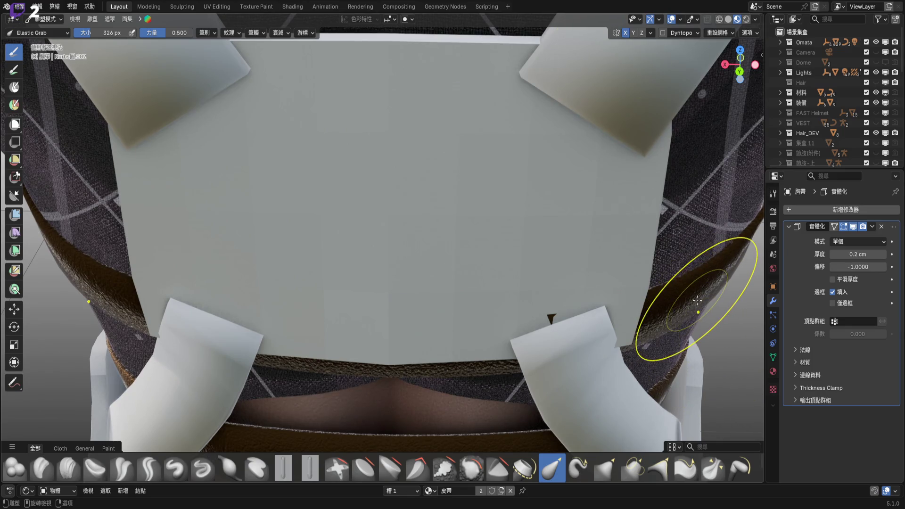
mouse_move(715, 289)
middle_mouse_down()
mouse_move(552, 209)
mouse_move(536, 273)
middle_mouse_up()
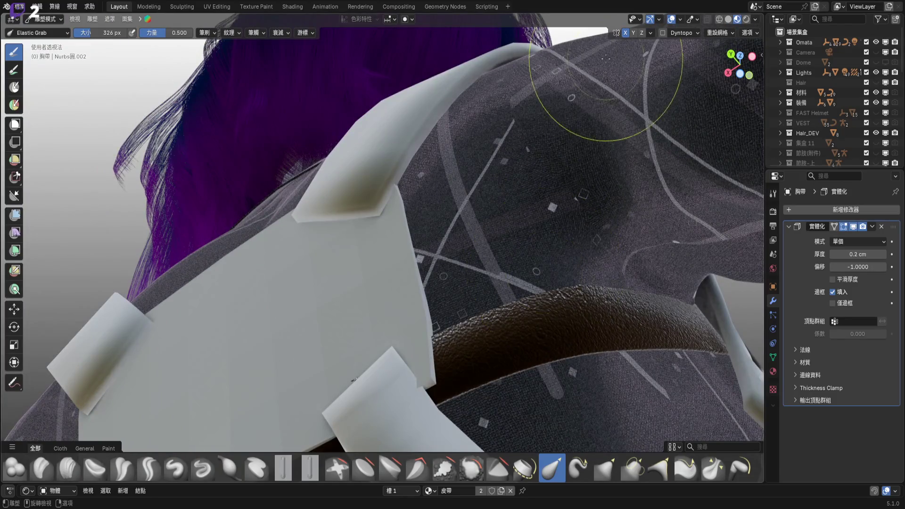
mouse_move(522, 286)
middle_mouse_down()
mouse_move(525, 353)
mouse_move(383, 344)
middle_mouse_up()
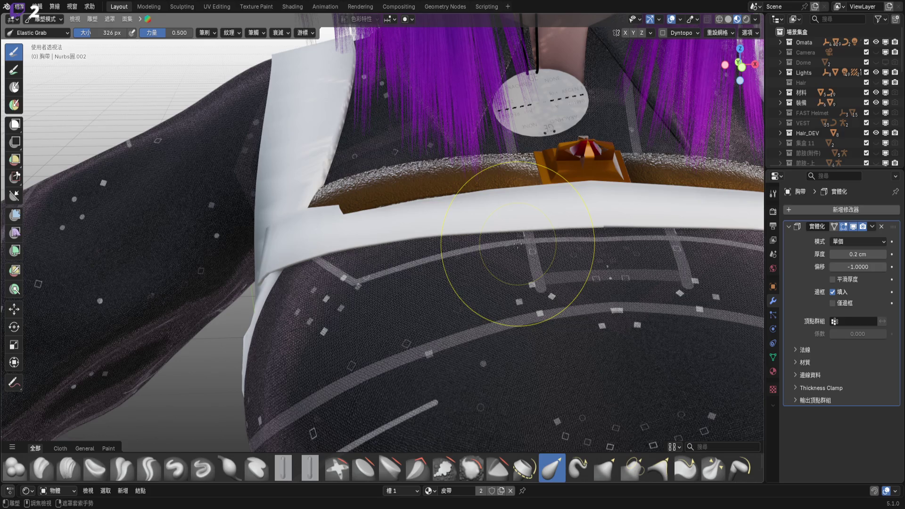
key("ctrl+Tab")
- Enter the strap's Edit Mode and hide all connected belt faces
left_click(473, 243)
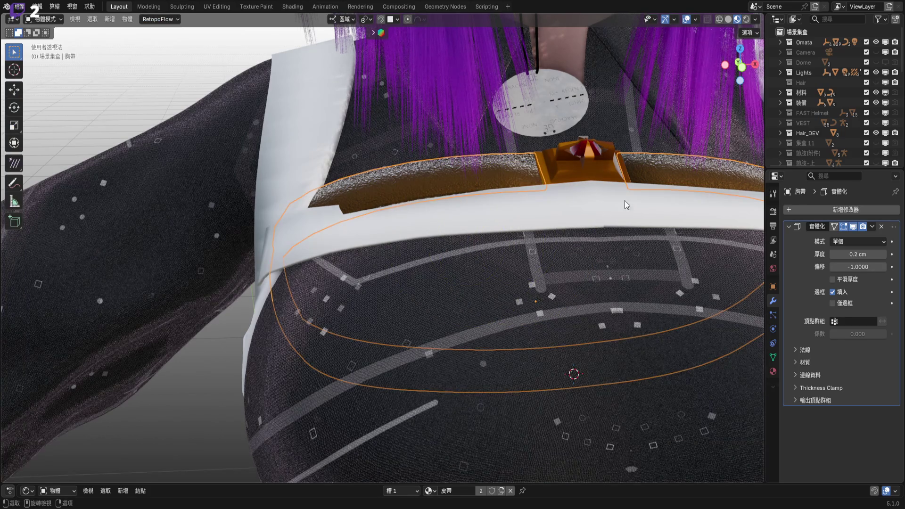
key("Tab")
mouse_move(654, 166)
middle_mouse_down()
mouse_move(456, 269)
mouse_move(485, 314)
middle_mouse_up()
key("3")
left_click(456, 270)
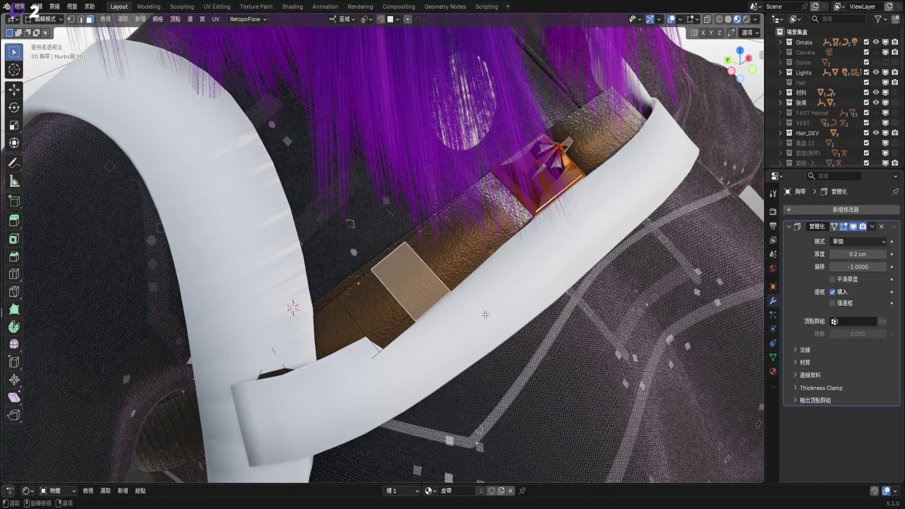
key("ctrl+l")
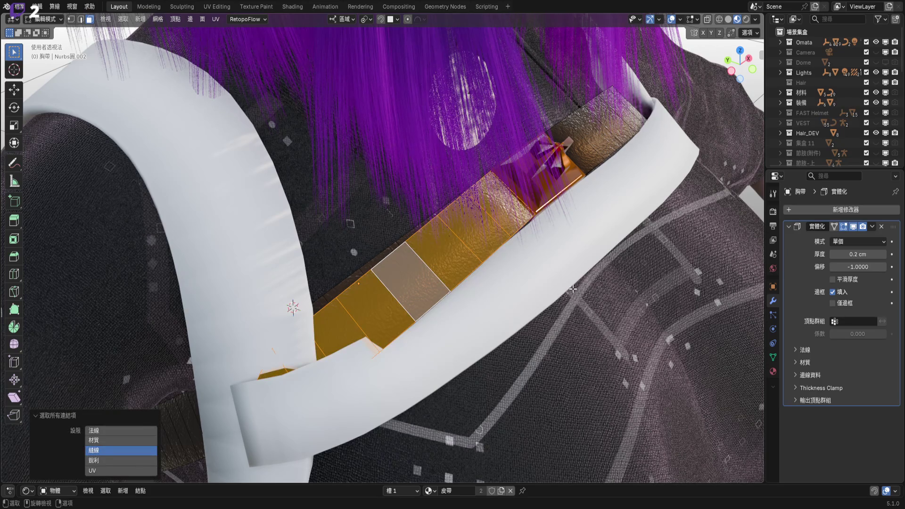
scroll(566, 292, "down", 5)
key("h")
- In back orthographic solid view, delete the faces of the strap's right half
middle_click_drag(565, 292, 716, 91)
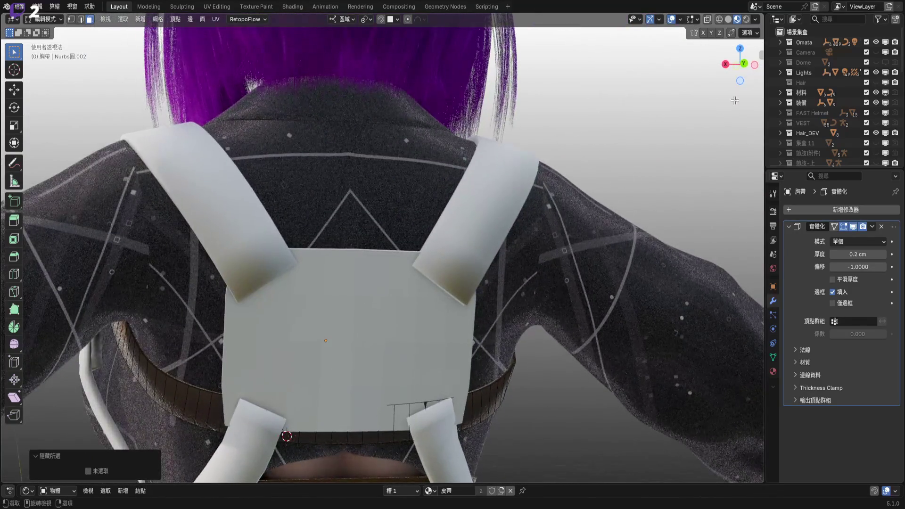
left_click(745, 64)
scroll(460, 173, "up", 5)
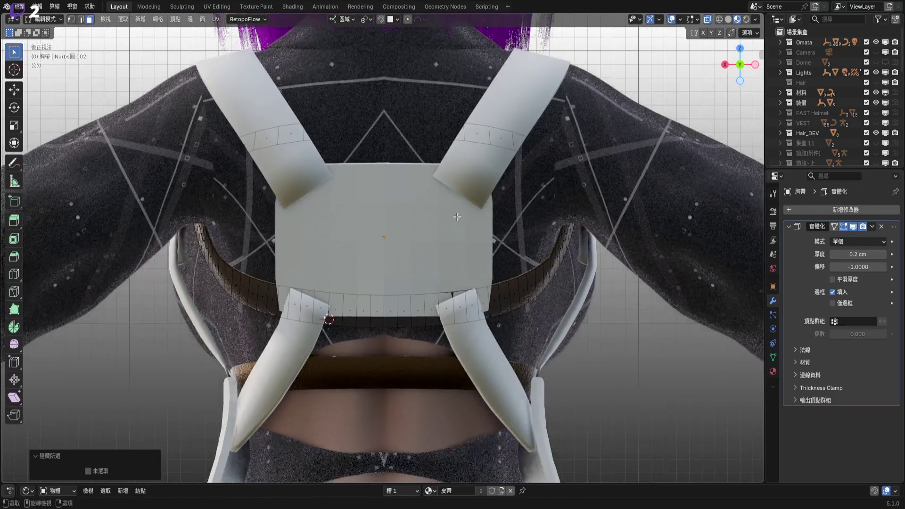
left_click(398, 20)
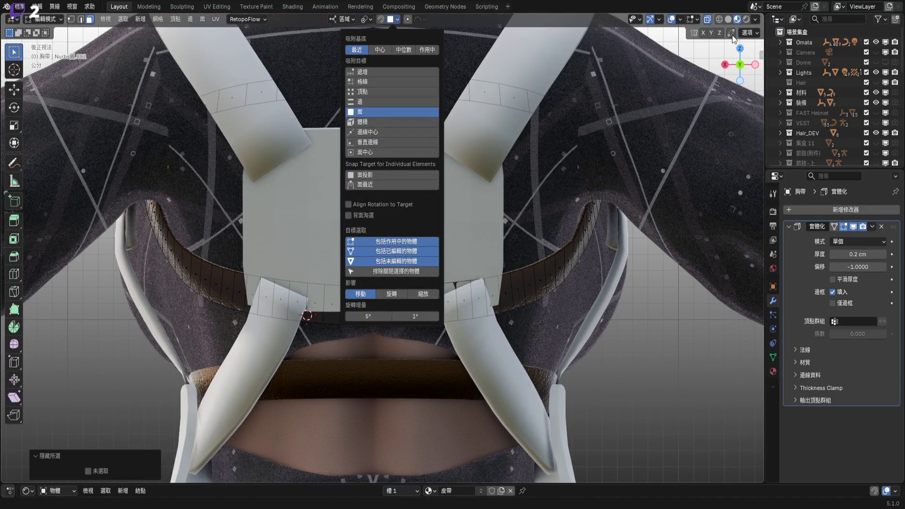
left_click(729, 19)
left_click_drag(380, 49, 631, 461)
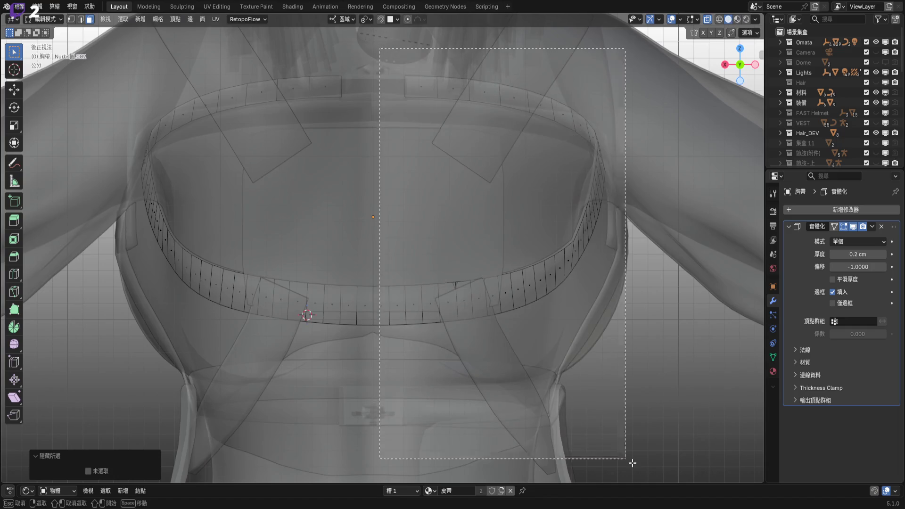
key("x")
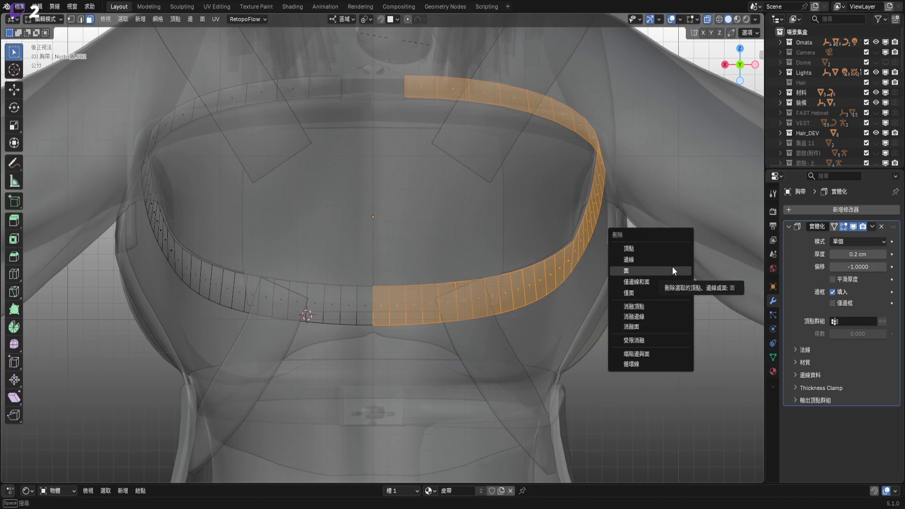
left_click(673, 266)
middle_click_drag(672, 267, 892, 244)
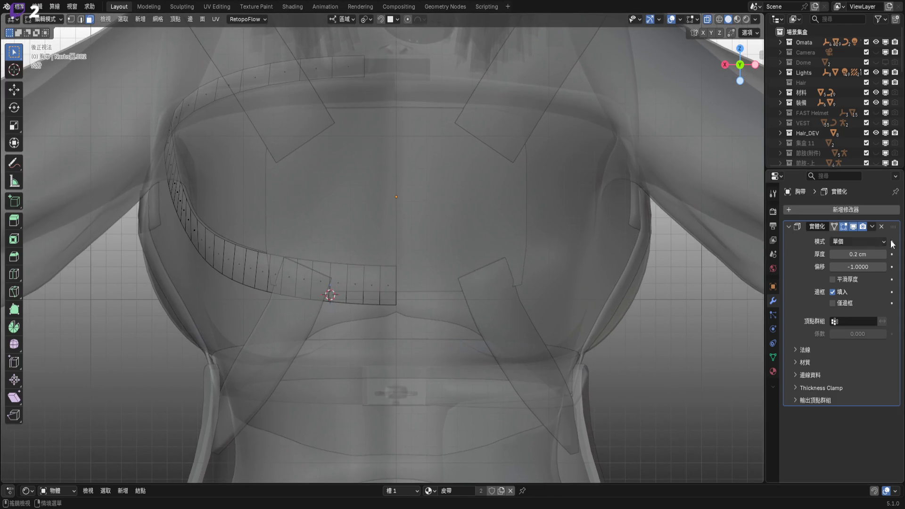
- Add a Mirror modifier to rebuild the right half, then return to Object Mode
left_click(865, 214)
mouse_move(812, 208)
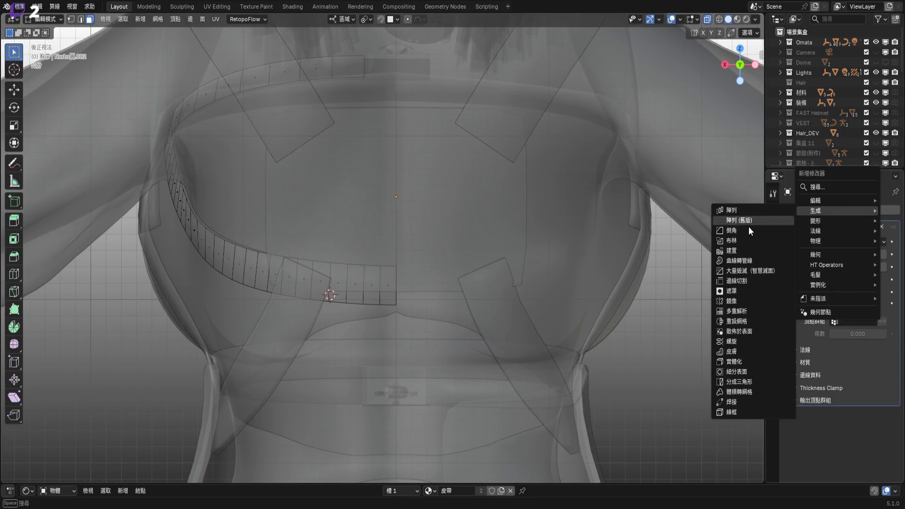
left_click(750, 298)
middle_click_drag(422, 281, 540, 281)
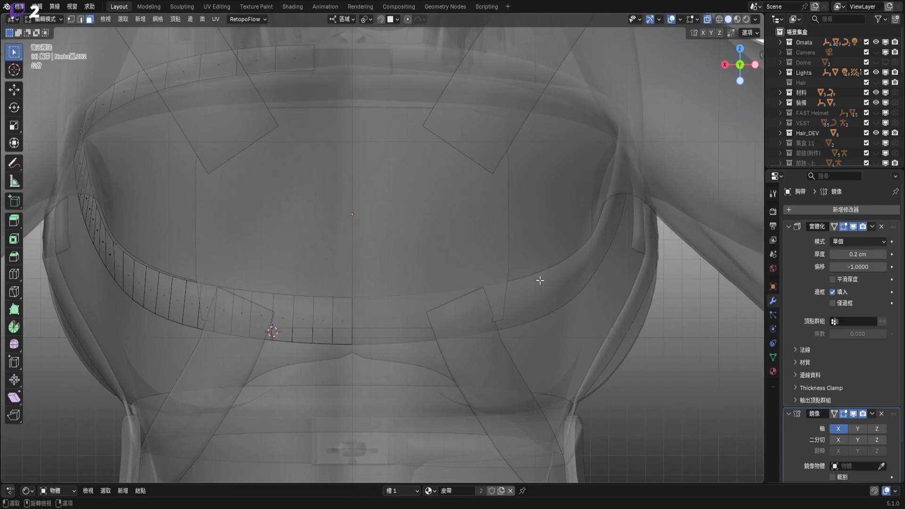
key("Tab")
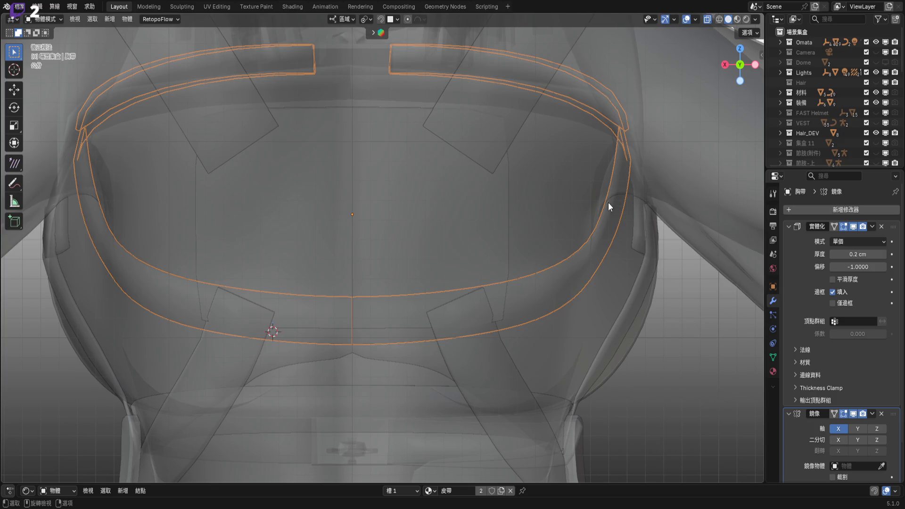
- Reveal the strap's hidden faces, turn off X-ray and switch to Material Preview shading
key("Tab")
scroll(596, 211, "down", 3)
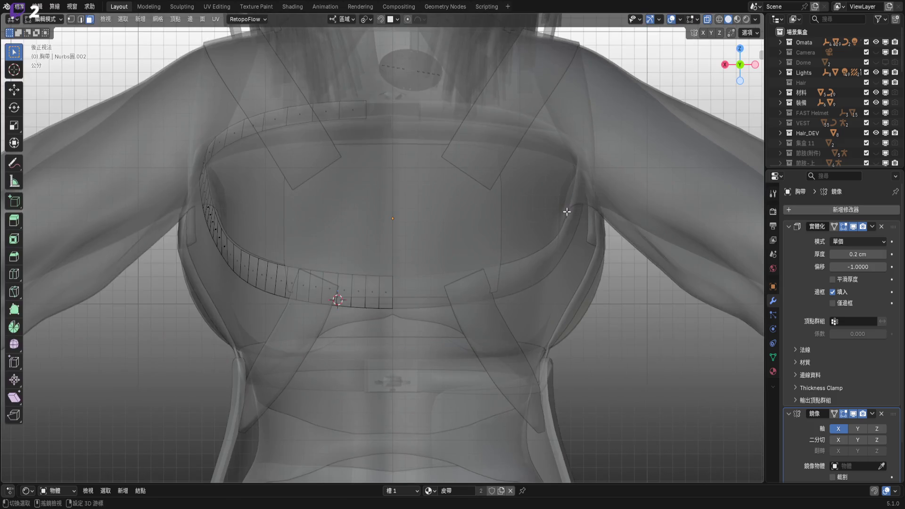
key("alt+h")
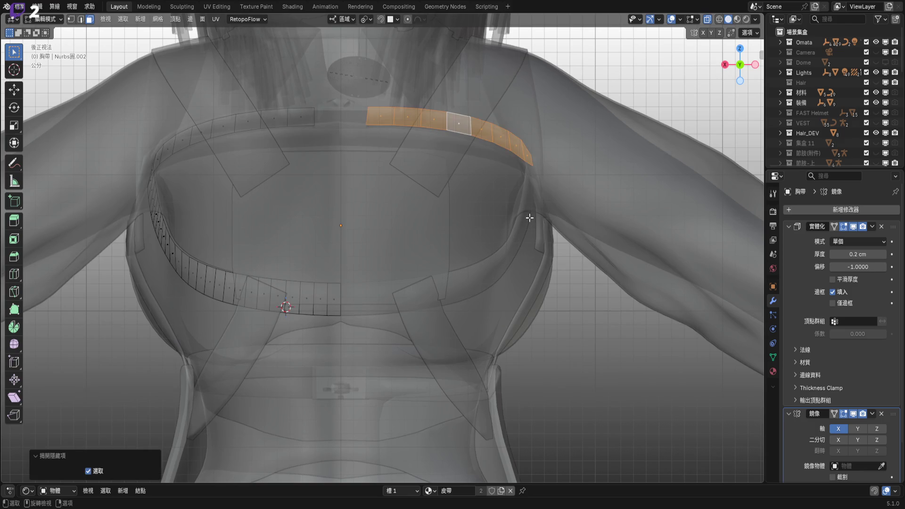
key("Tab")
left_click(708, 19)
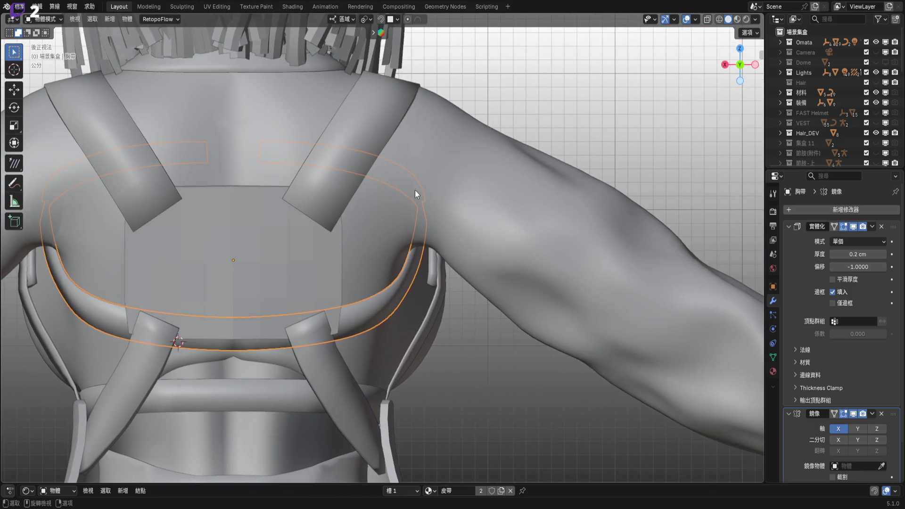
scroll(335, 289, "up", 4)
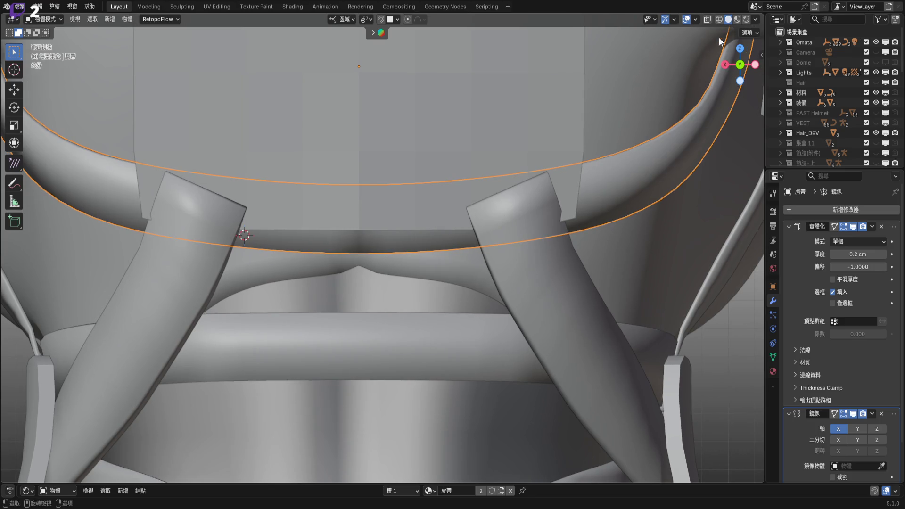
left_click(737, 19)
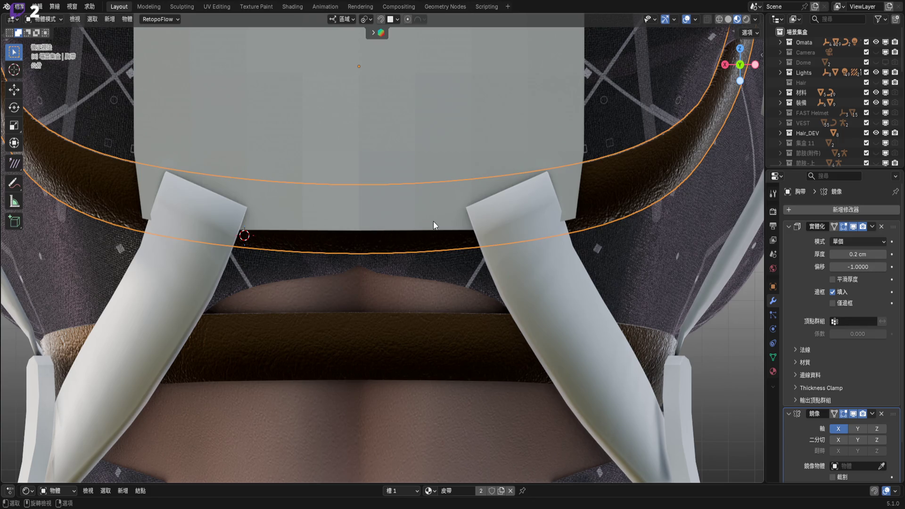
- Lower the grey back plate's bottom edge about 0.42 cm along Z
mouse_move(340, 168)
middle_mouse_down()
mouse_move(327, 217)
mouse_move(395, 204)
mouse_move(263, 234)
middle_mouse_up()
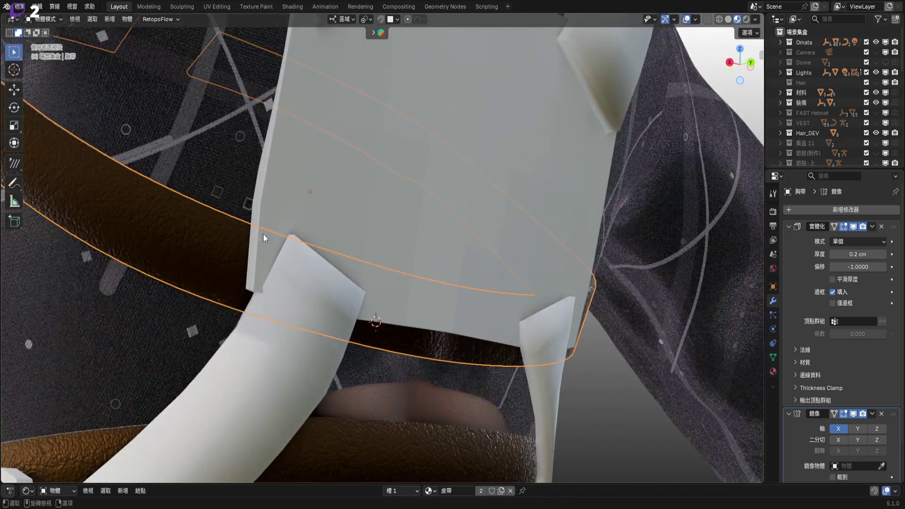
left_click(315, 253)
key("Tab")
middle_click_drag(223, 290, 244, 288, "shift")
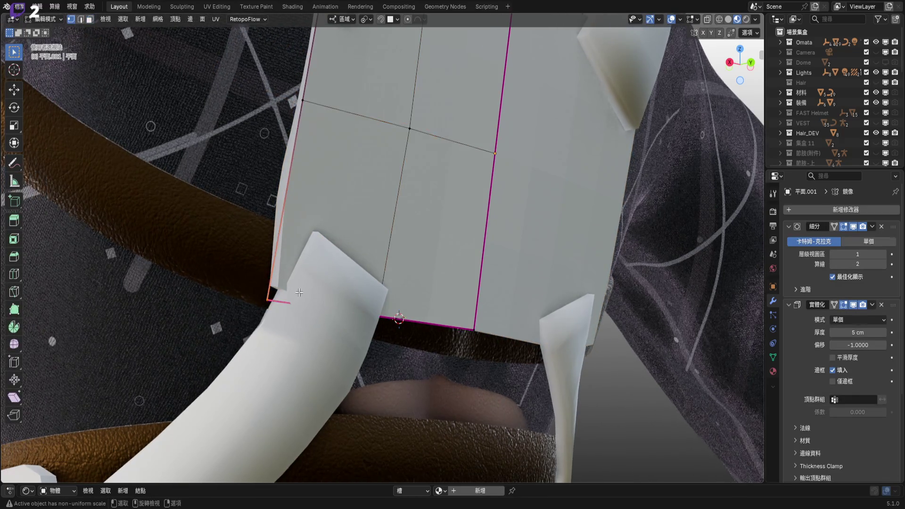
middle_click_drag(305, 305, 375, 339)
key("g")
key("y")
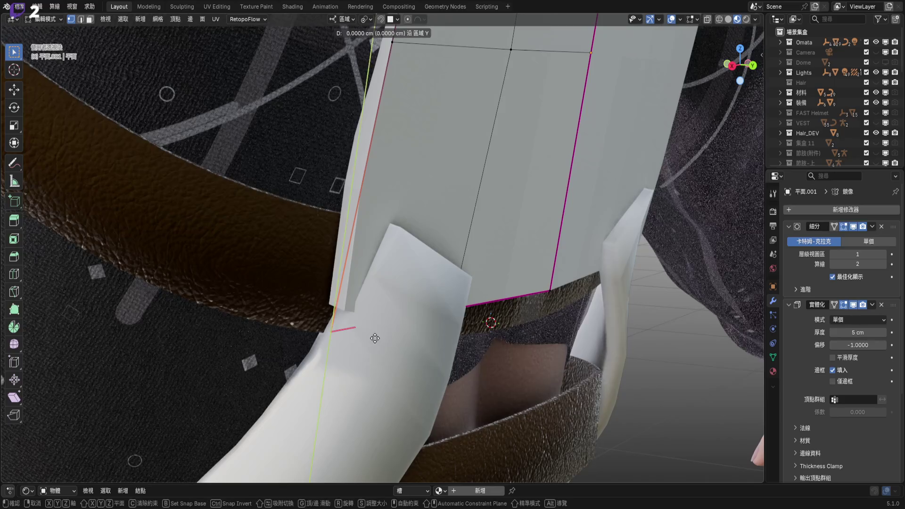
key("z")
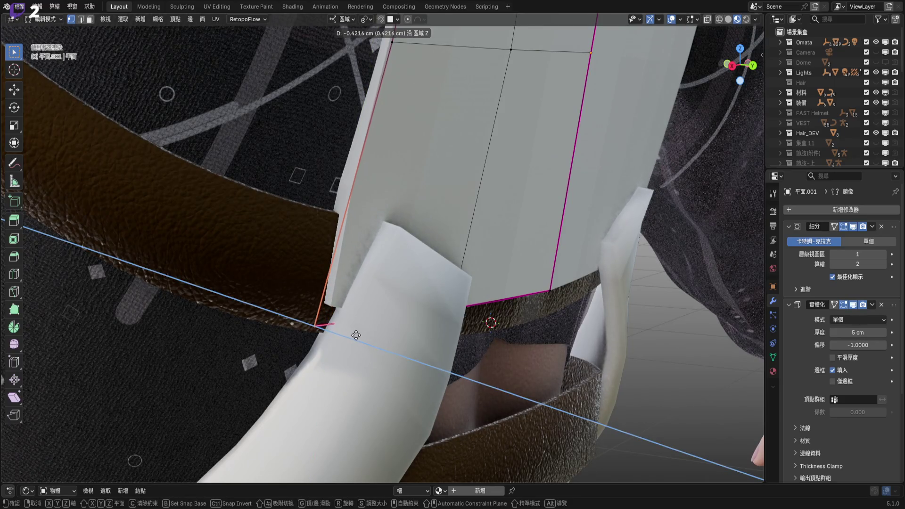
left_click(372, 341)
middle_click_drag(372, 340, 394, 337)
key("Tab")
left_click(394, 337)
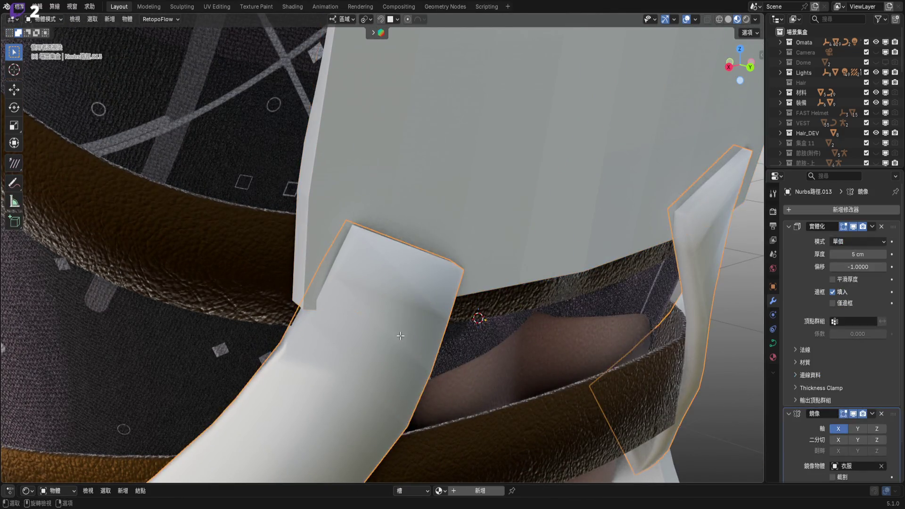
- Tilt a control point on the back strap curve, then undo the -12.4° twist
key("Tab")
middle_click_drag(303, 420, 348, 372)
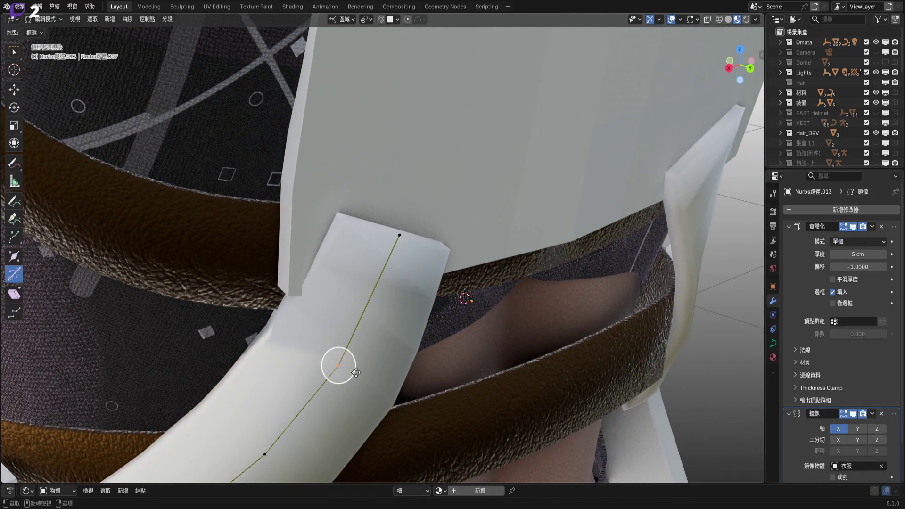
key("ctrl+t")
left_click(366, 365)
key("ctrl+t")
left_click(392, 309)
middle_click_drag(366, 299, 404, 303)
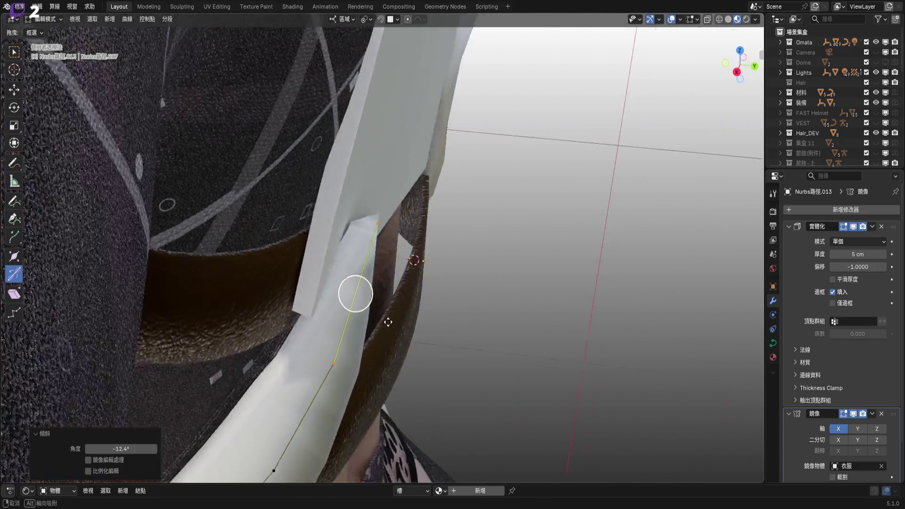
key("ctrl+z")
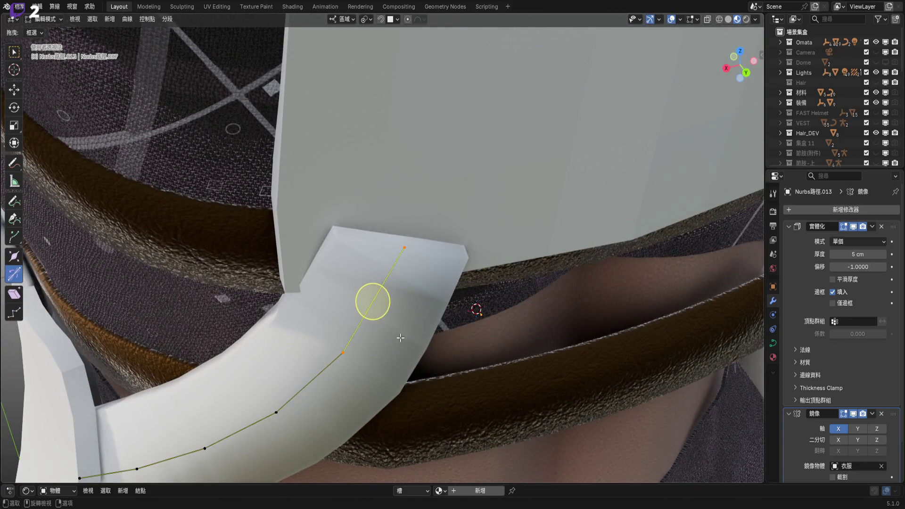
- Clear the strap's tilt and re-tilt a lower control point to -11.7°, checking it against the belt
right_click(411, 330)
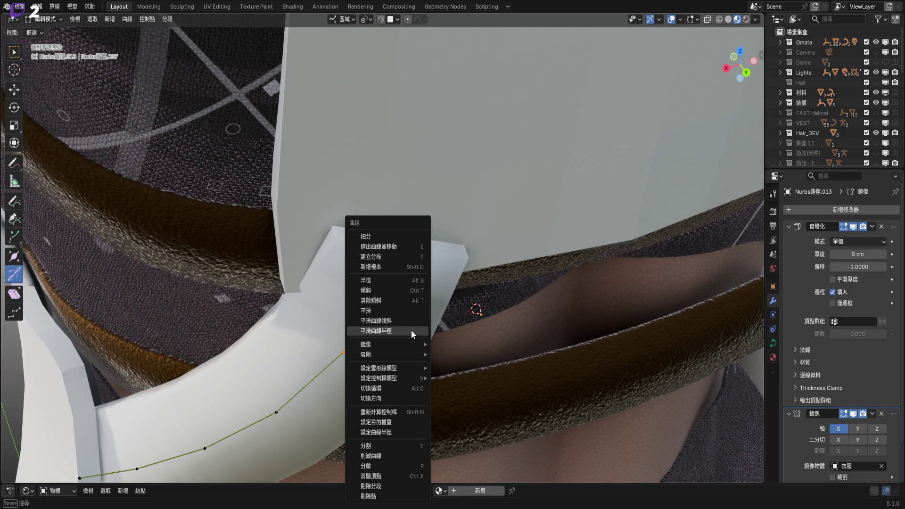
left_click(415, 304)
left_click_drag(385, 315, 275, 341)
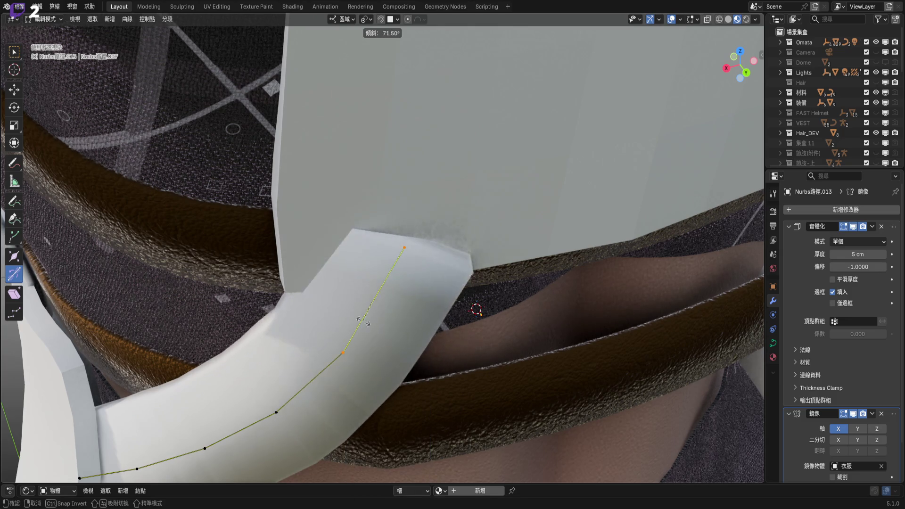
left_click(344, 353)
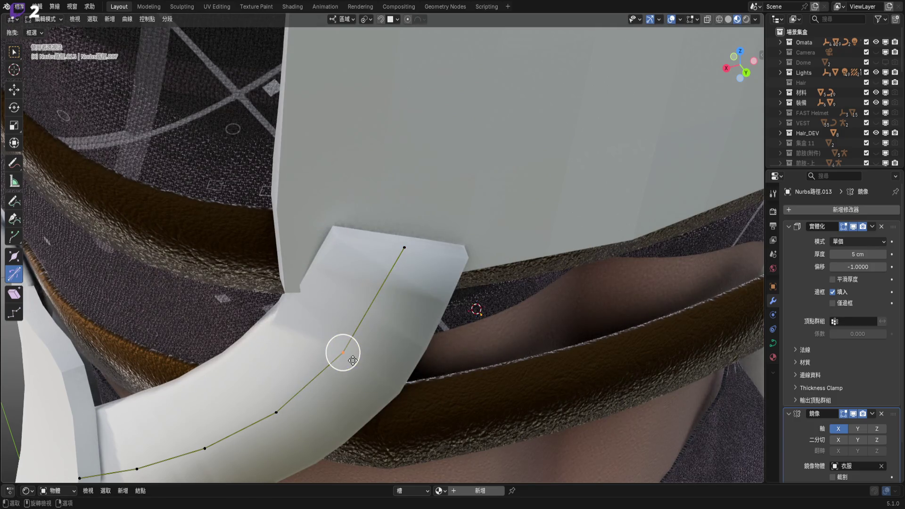
left_click_drag(351, 356, 362, 361)
left_click(370, 360)
mouse_move(370, 361)
middle_mouse_down()
mouse_move(292, 309)
mouse_move(394, 285)
mouse_move(262, 319)
mouse_move(430, 291)
mouse_move(337, 189)
mouse_move(345, 225)
middle_mouse_up()
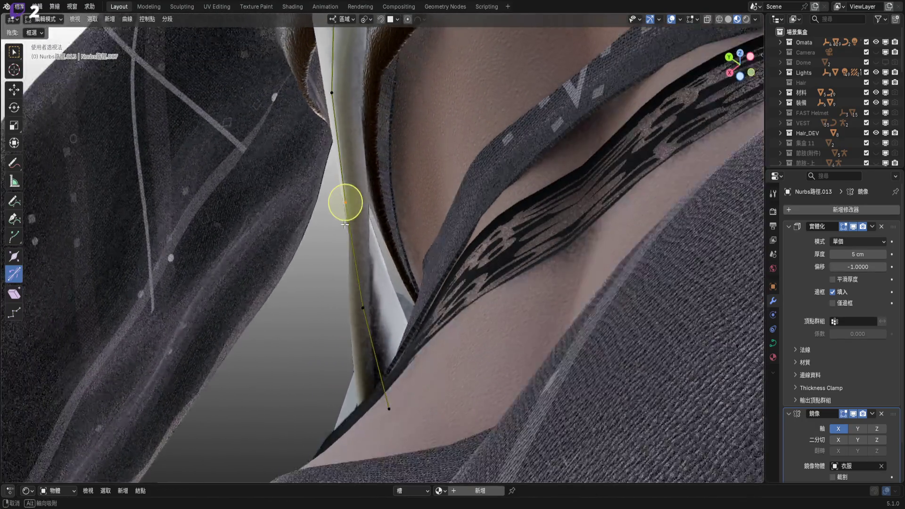
mouse_move(358, 223)
middle_mouse_down()
mouse_move(459, 270)
mouse_move(364, 282)
middle_mouse_up()
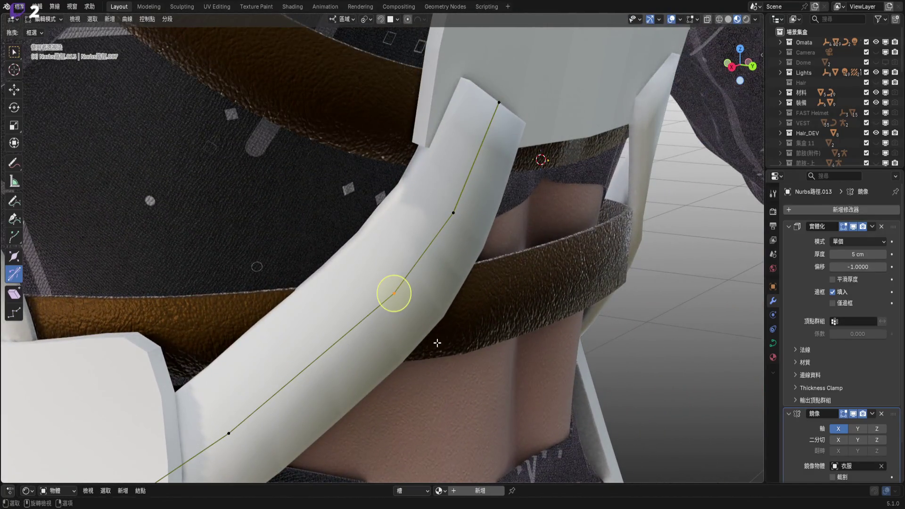
right_click(437, 343)
middle_click_drag(437, 343, 379, 265)
scroll(380, 265, "up", 5)
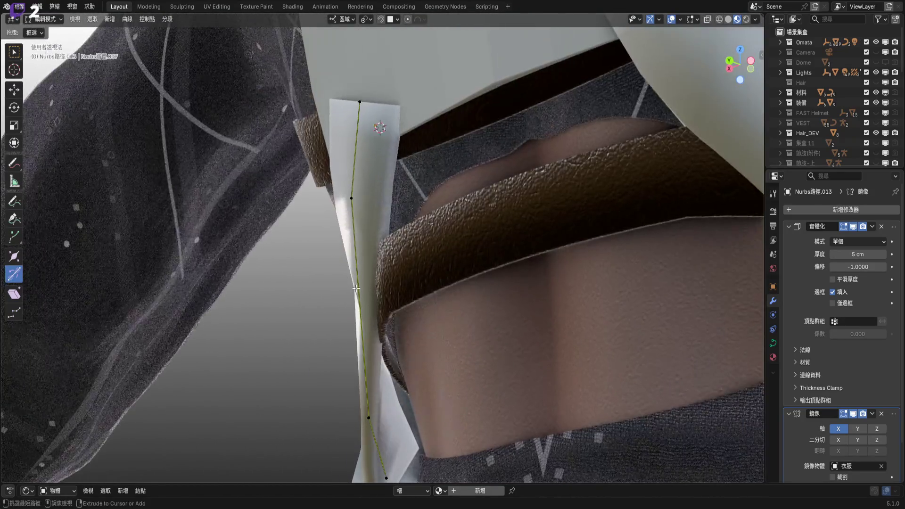
mouse_move(372, 301)
middle_mouse_down()
mouse_move(354, 214)
mouse_move(399, 297)
middle_mouse_up()
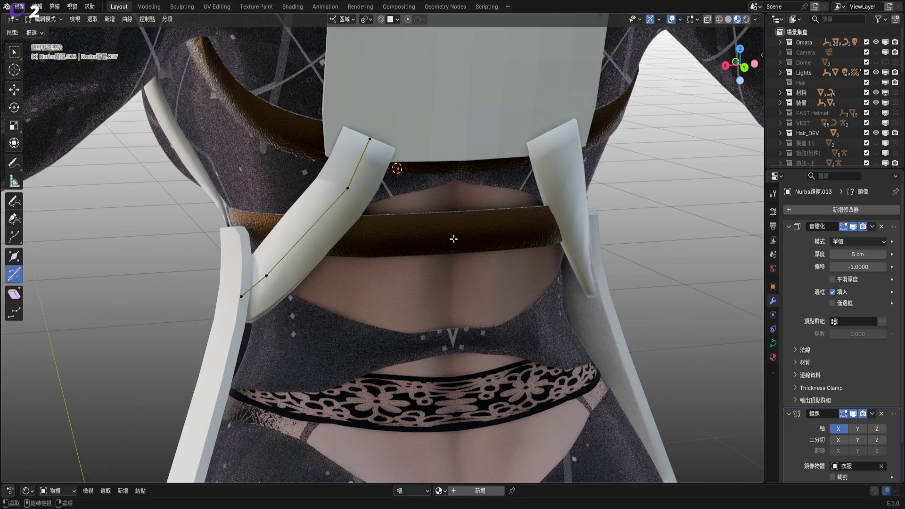
- Select the waist belt, frame it, and enter its Edit Mode
key("Tab")
left_click(453, 238)
key("KP_Decimal")
mouse_move(391, 283)
middle_mouse_down()
mouse_move(399, 349)
mouse_move(382, 255)
mouse_move(372, 250)
middle_mouse_up()
key("Tab")
- In back view with X-ray on, delete the right half of the belt's vertices
left_click(743, 65)
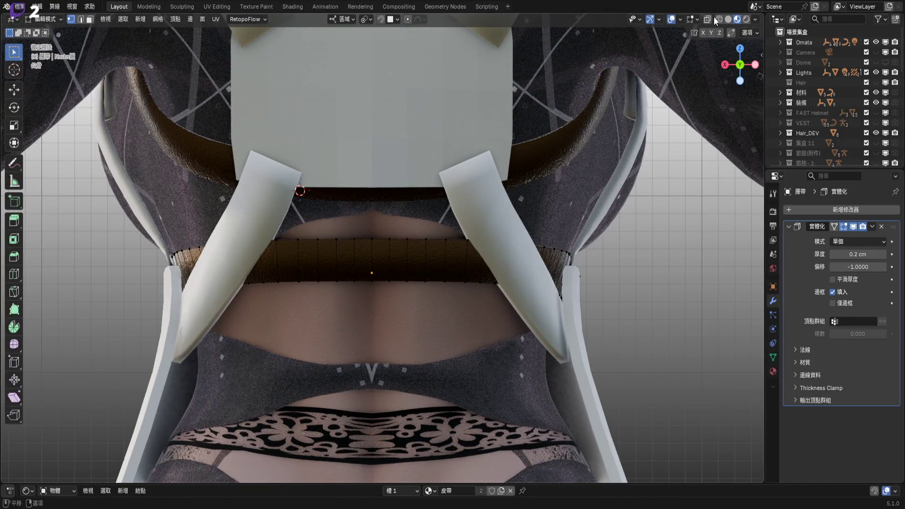
left_click(729, 19)
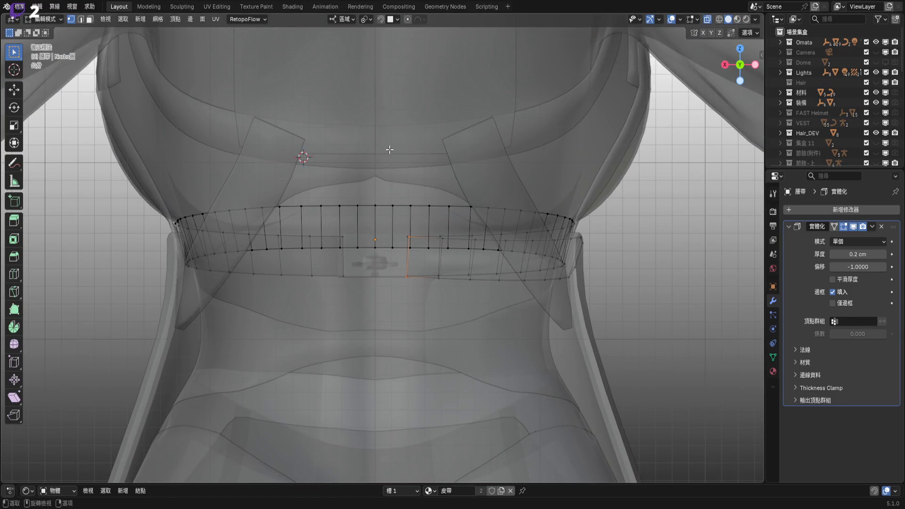
left_click_drag(389, 150, 584, 290)
key("x")
left_click(584, 290)
middle_click_drag(619, 278, 622, 307, "shift")
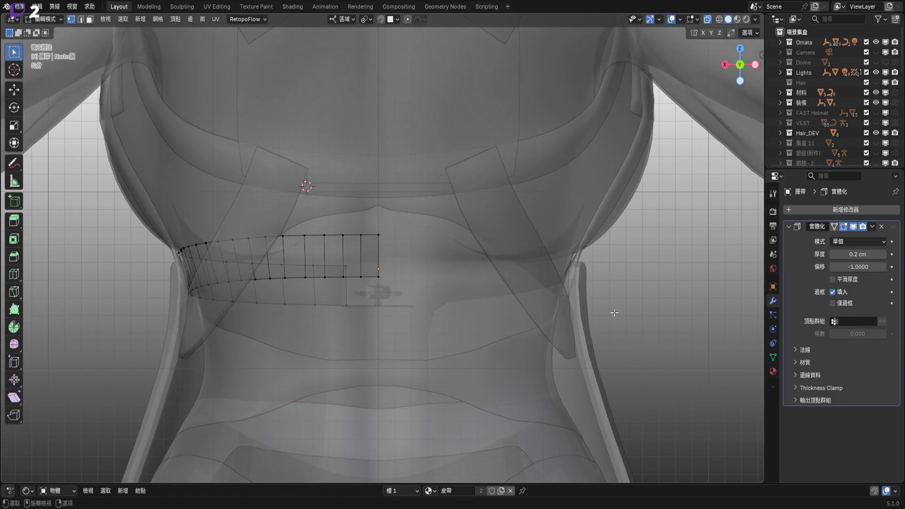
- Add a Mirror modifier to rebuild the belt's missing half
left_click(839, 210)
mouse_move(836, 208)
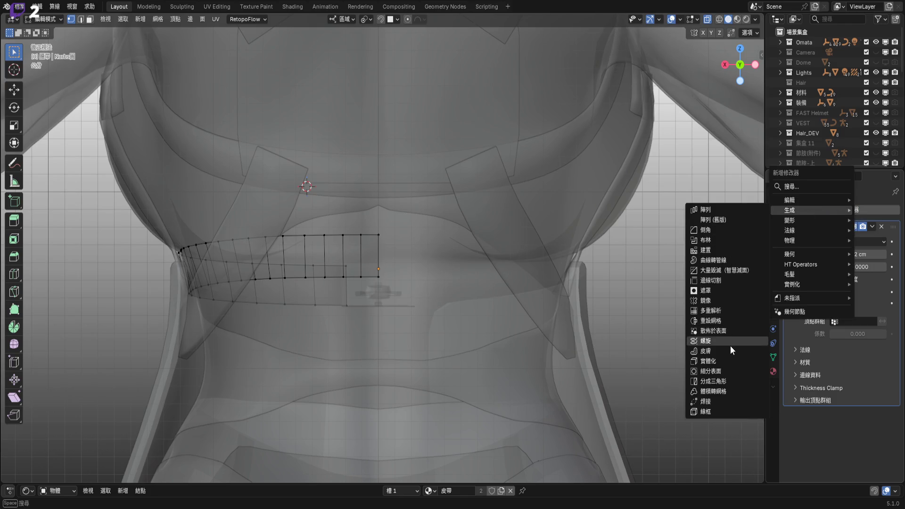
left_click(732, 299)
scroll(522, 278, "up", 3)
- Return to Object Mode, turn off X-ray, and switch the belt to Sculpt Mode
key("Tab")
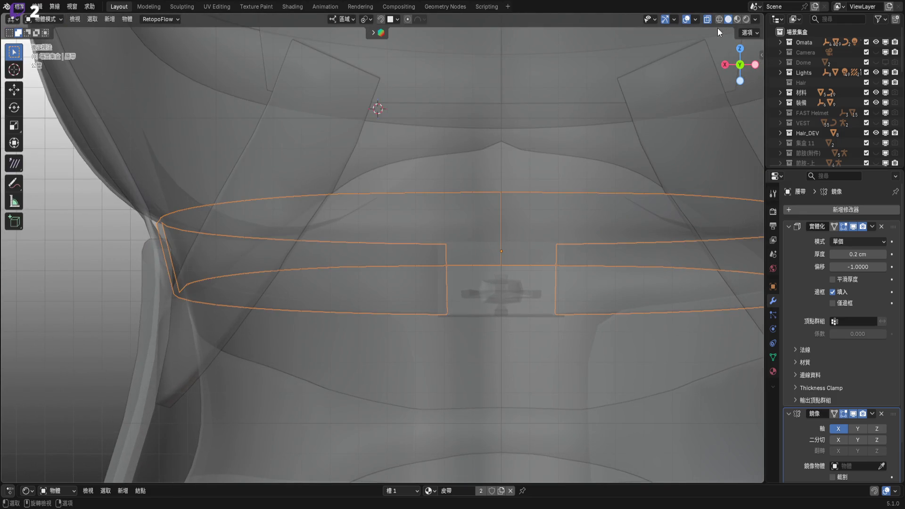
left_click(707, 19)
mouse_move(386, 259)
middle_mouse_down()
mouse_move(383, 185)
mouse_move(414, 230)
middle_mouse_up()
key("ctrl+Tab")
left_click(406, 203)
- Pick the Smooth brush and inspect the belt where the strap crosses it
left_click(471, 468)
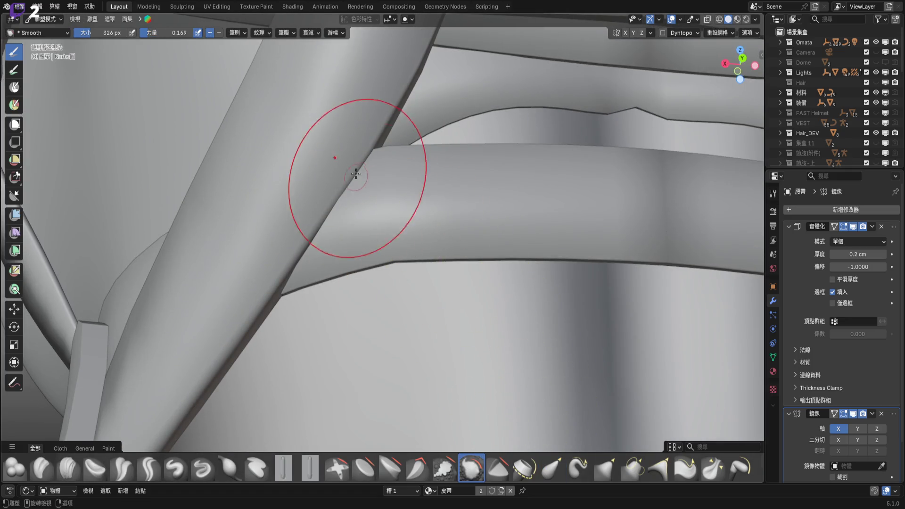
middle_click_drag(360, 185, 396, 247)
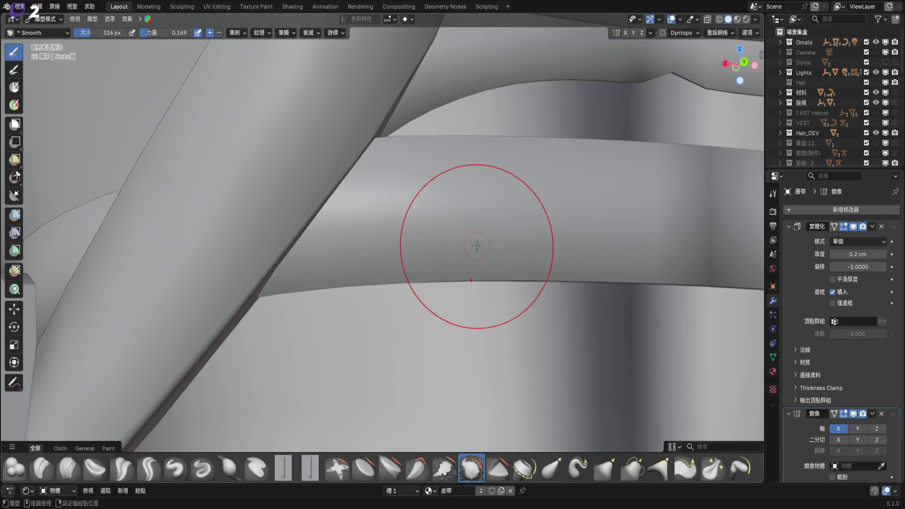
middle_click_drag(432, 177, 264, 170)
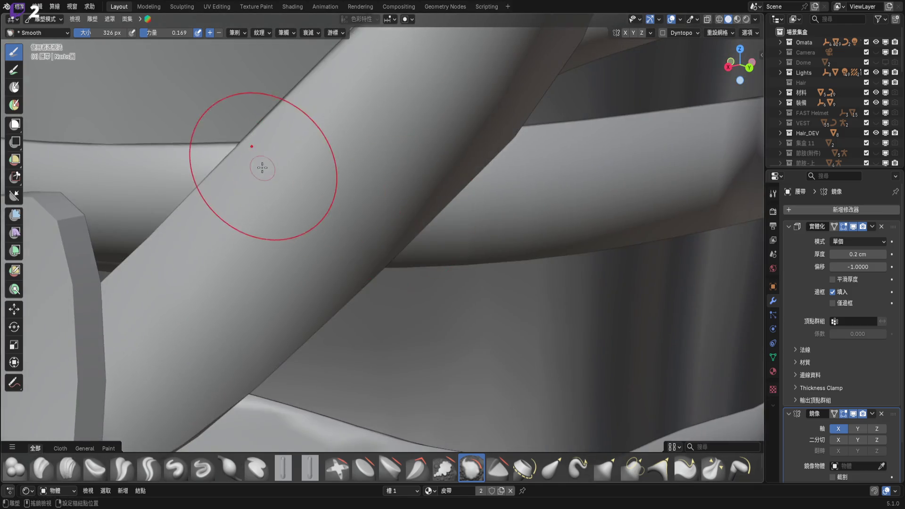
middle_click_drag(211, 179, 236, 231)
middle_click_drag(313, 273, 522, 266)
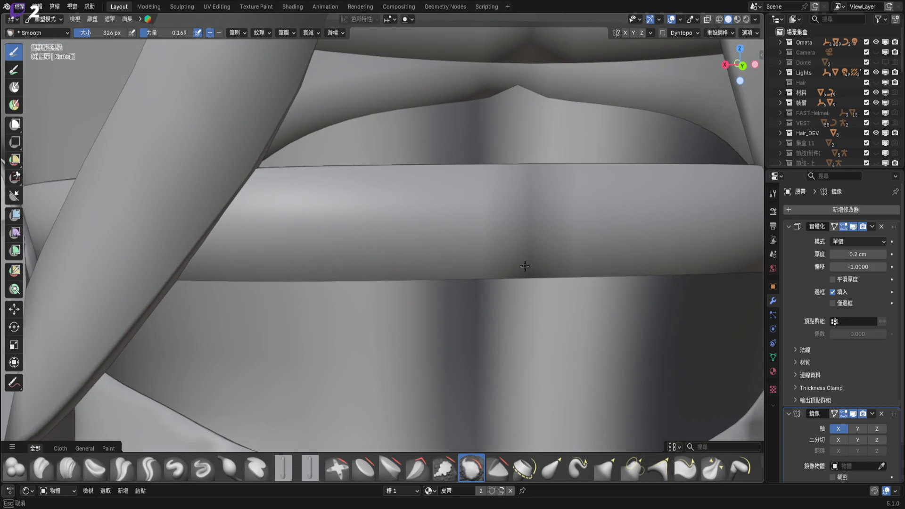
middle_click_drag(459, 220, 348, 269)
mouse_move(256, 256)
middle_mouse_down()
mouse_move(337, 194)
mouse_move(424, 216)
mouse_move(332, 300)
middle_mouse_up()
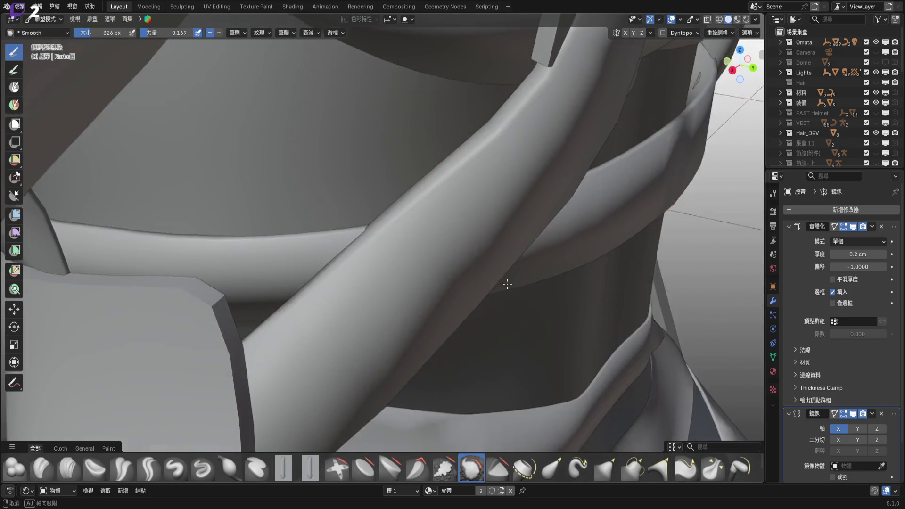
middle_click_drag(553, 255, 233, 258)
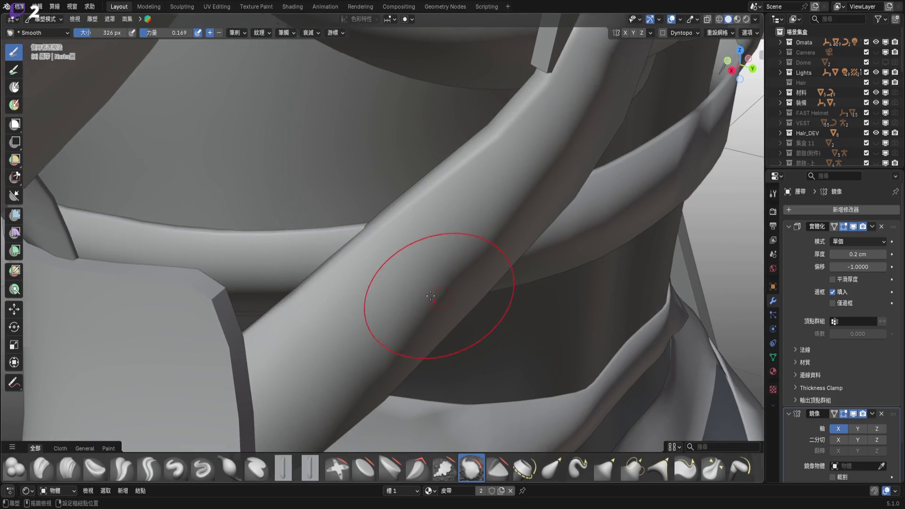
middle_click_drag(430, 296, 547, 468)
- Switch to the Elastic Grab brush and frame the belt for sculpting
left_click(552, 468)
mouse_move(431, 324)
middle_mouse_down()
mouse_move(376, 178)
mouse_move(442, 249)
middle_mouse_up()
scroll(442, 249, "up", 2)
scroll(398, 153, "down", 2)
mouse_move(363, 178)
middle_mouse_down()
mouse_move(319, 263)
mouse_move(299, 276)
mouse_move(354, 253)
mouse_move(358, 165)
mouse_move(340, 175)
mouse_move(318, 155)
mouse_move(333, 178)
mouse_move(329, 151)
middle_mouse_up()
scroll(353, 171, "up", 2)
- Set the brush radius to 490 px, then shrink it to 334 px
key("f")
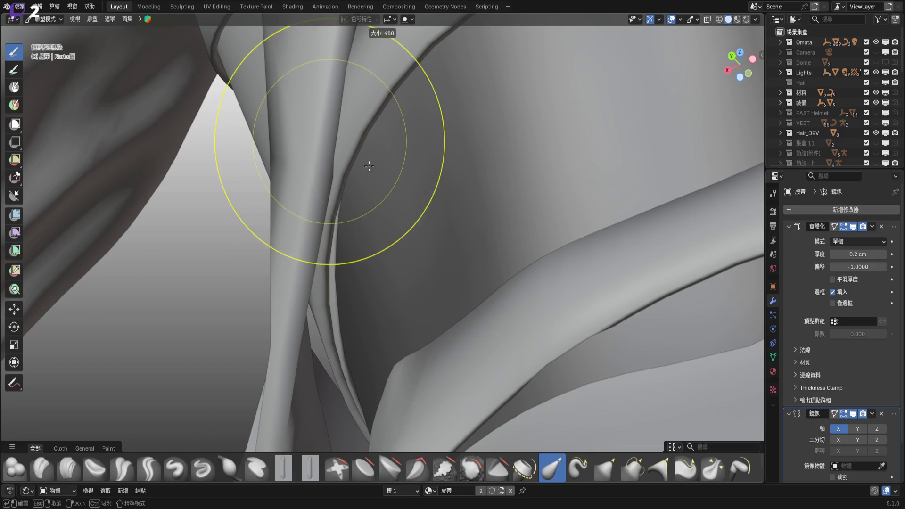
left_click(369, 165)
middle_click_drag(333, 208, 325, 195)
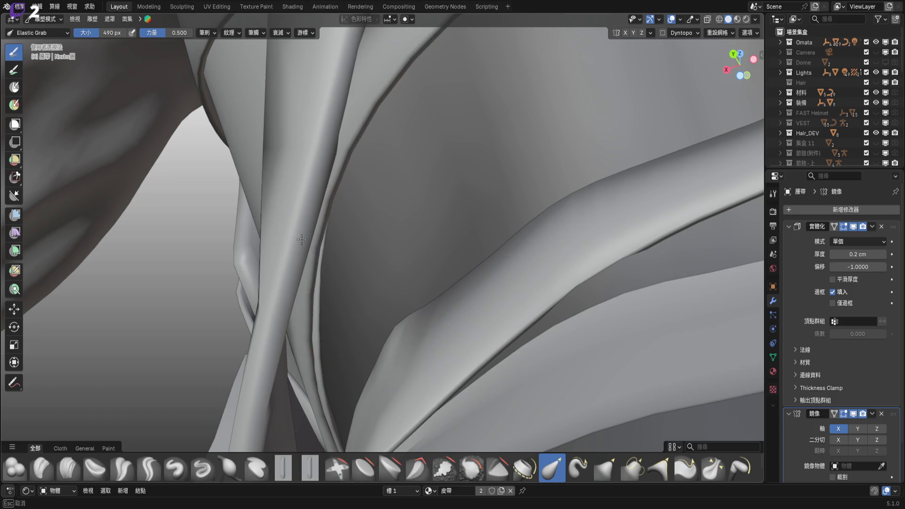
mouse_move(343, 245)
middle_mouse_down("shift")
mouse_move(298, 170)
mouse_move(335, 231)
mouse_move(360, 237)
mouse_move(383, 259)
mouse_move(363, 254)
mouse_move(387, 232)
mouse_move(414, 239)
mouse_move(434, 258)
mouse_move(342, 279)
mouse_move(303, 202)
mouse_move(380, 236)
middle_mouse_up("shift")
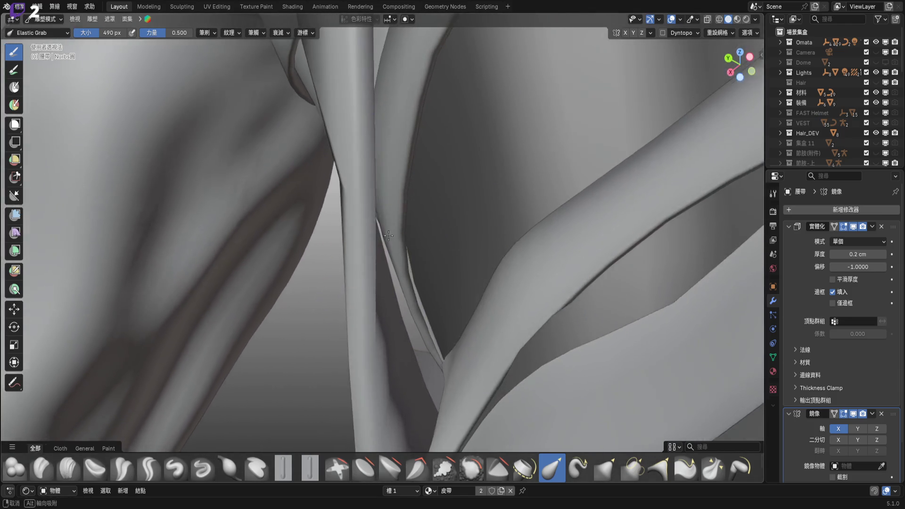
key("f")
mouse_move(449, 227)
middle_mouse_down()
mouse_move(387, 240)
mouse_move(418, 250)
middle_mouse_up()
left_click(396, 238)
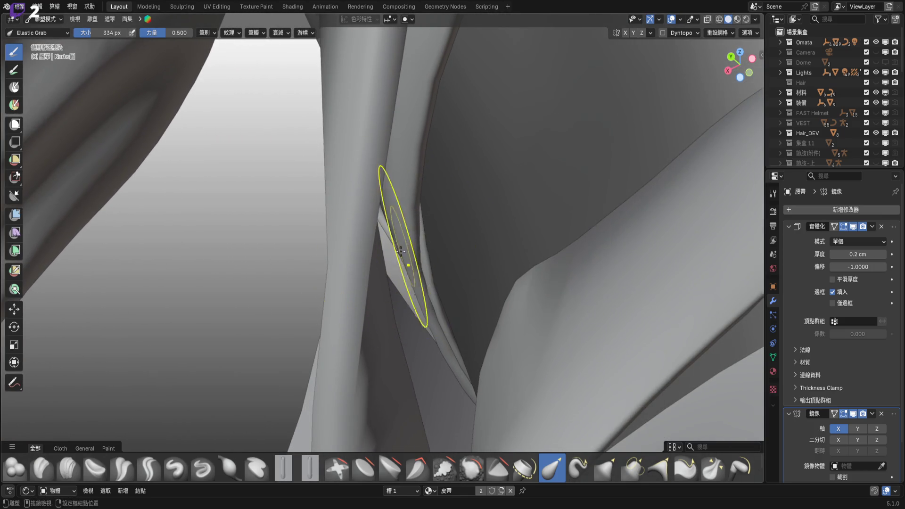
middle_click_drag(403, 244, 431, 248)
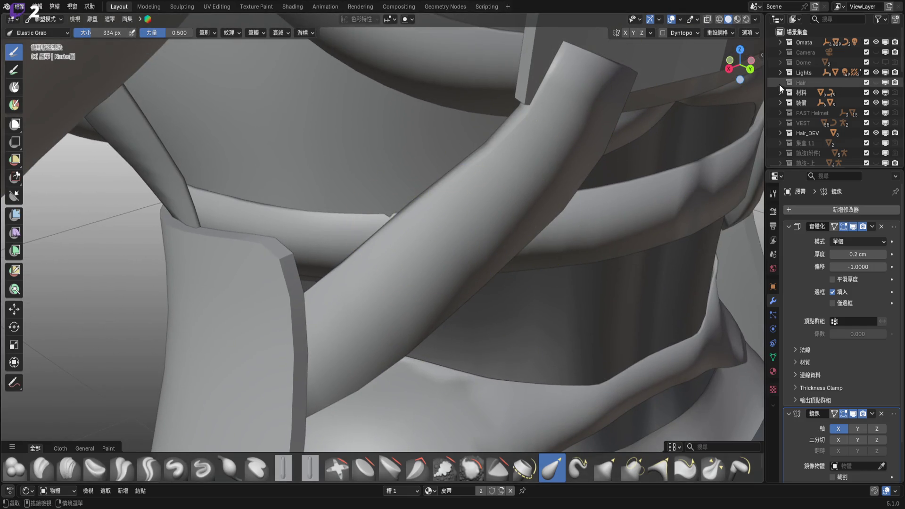
- Check the belt overlaps in X-ray, then return to solid shading
left_click(707, 20)
mouse_move(404, 212)
middle_mouse_down()
mouse_move(430, 216)
mouse_move(439, 204)
mouse_move(396, 232)
mouse_move(557, 158)
middle_mouse_up()
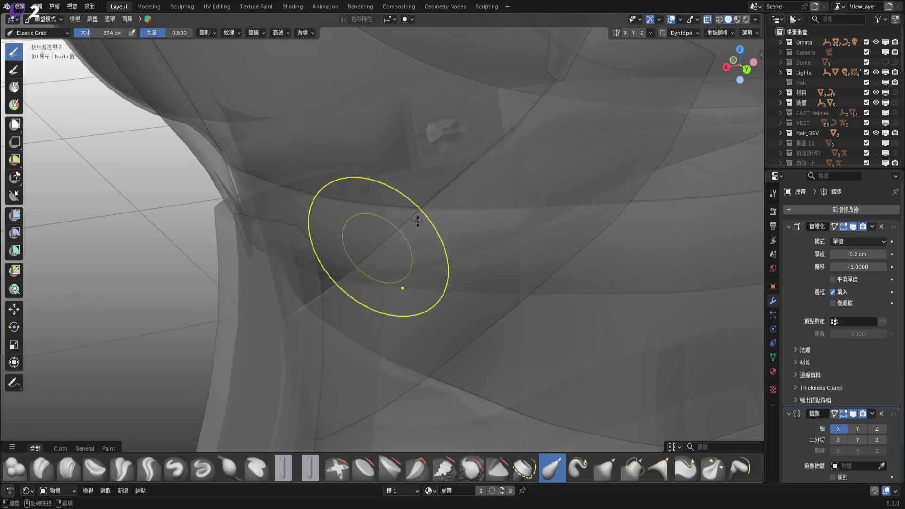
left_click(708, 19)
middle_click_drag(394, 237, 384, 222)
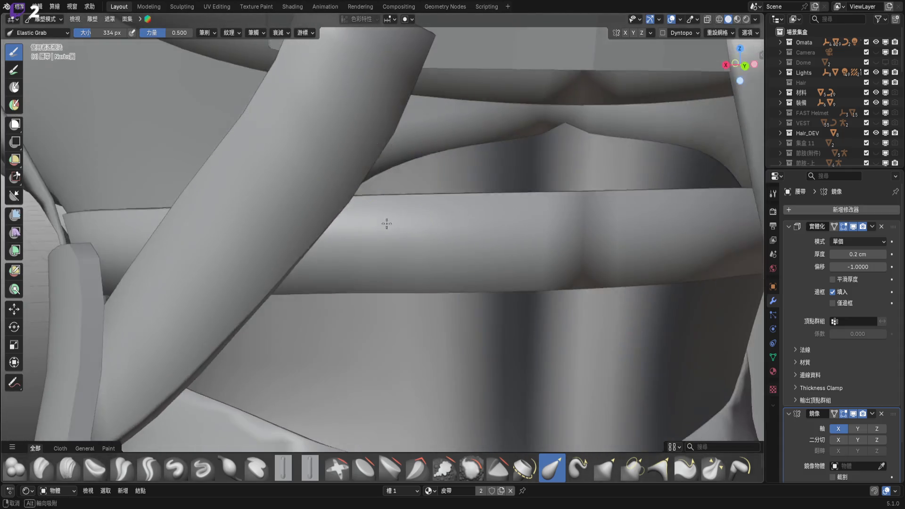
mouse_move(431, 265)
middle_mouse_down()
mouse_move(460, 253)
mouse_move(339, 228)
mouse_move(398, 243)
middle_mouse_up()
middle_click_drag(491, 240, 474, 292)
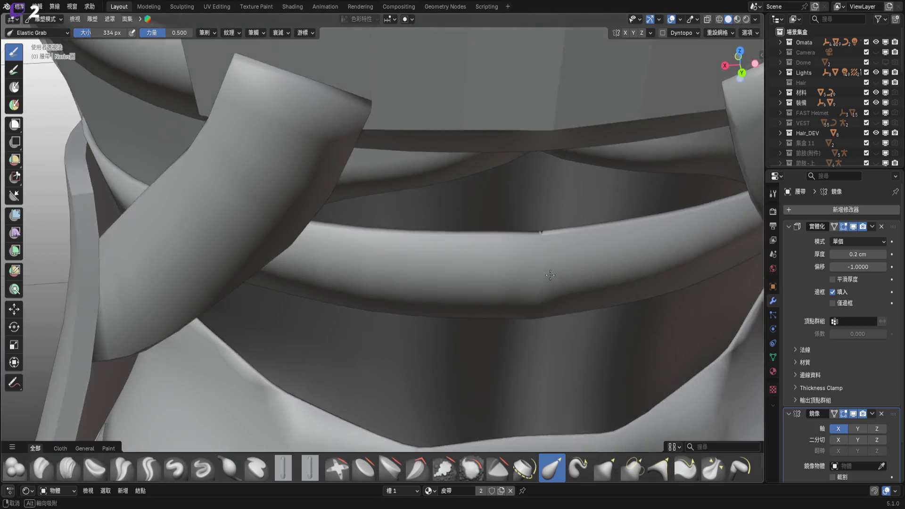
scroll(519, 241, "up", 5)
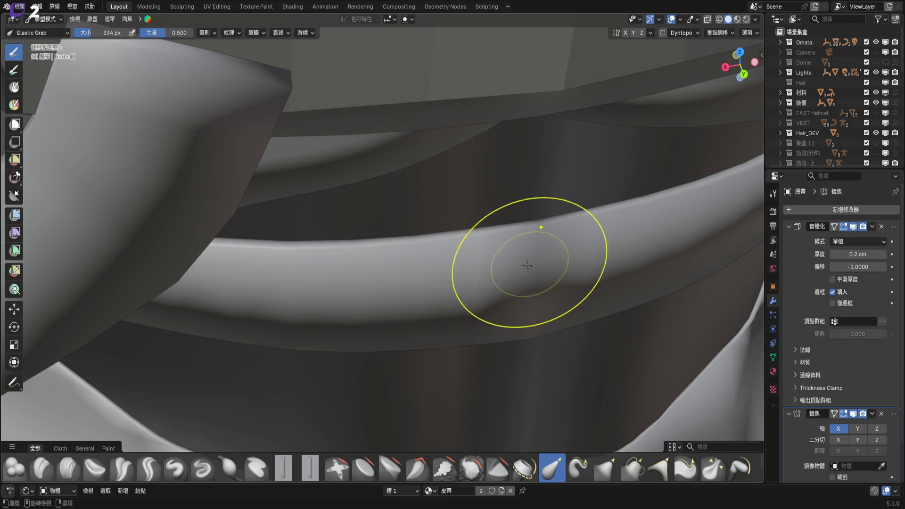
middle_click_drag(533, 263, 505, 216)
middle_click_drag(495, 277, 531, 296)
- Pull the belt's central kink down at 484 px, then even it in back view at 378 px
key("bracketright")
key("bracketright")
key("bracketright")
left_click_drag(530, 296, 515, 422)
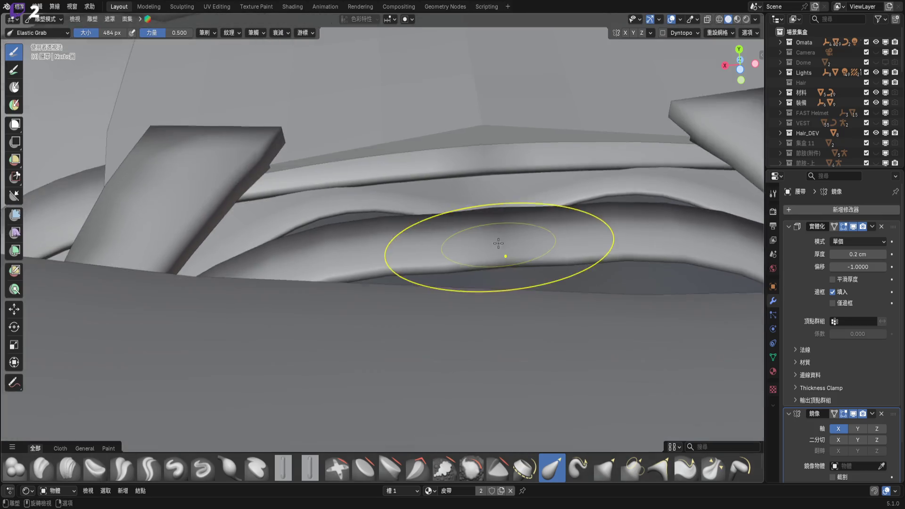
mouse_move(495, 243)
middle_mouse_down()
mouse_move(469, 242)
mouse_move(507, 295)
mouse_move(492, 253)
middle_mouse_up()
scroll(491, 253, "down", 2)
left_click(741, 64)
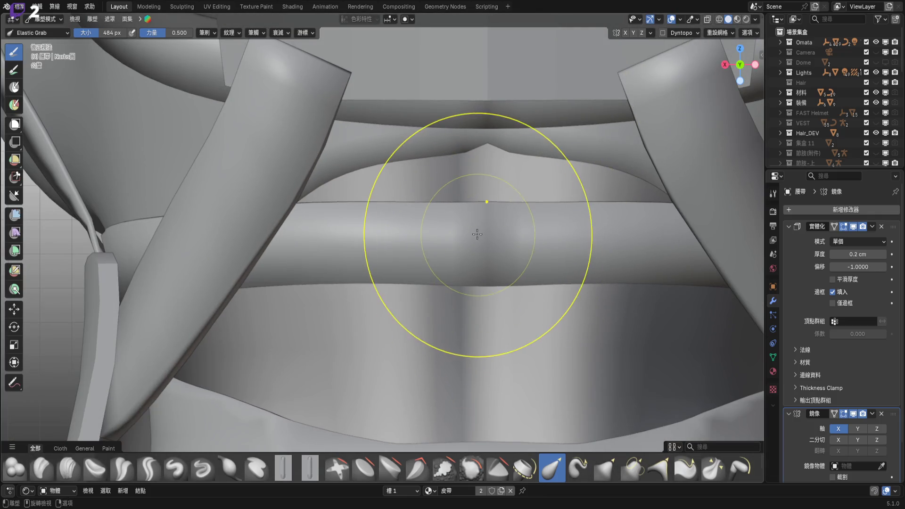
key("bracketleft")
key("bracketleft")
left_click_drag(461, 227, 470, 229)
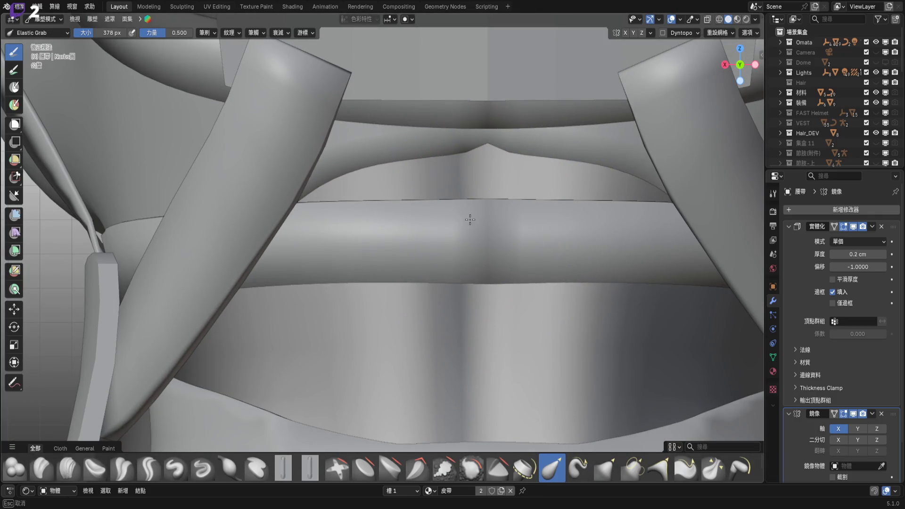
scroll(836, 125, "down", 3)
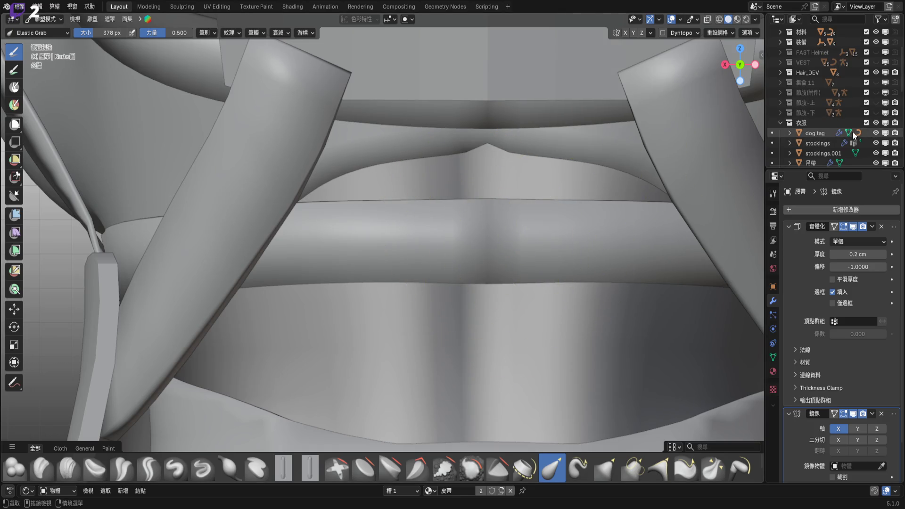
- Show the 節肢-上 arms collection and hide the 節肢-下 legs collection
left_click(876, 113)
scroll(514, 210, "down", 4)
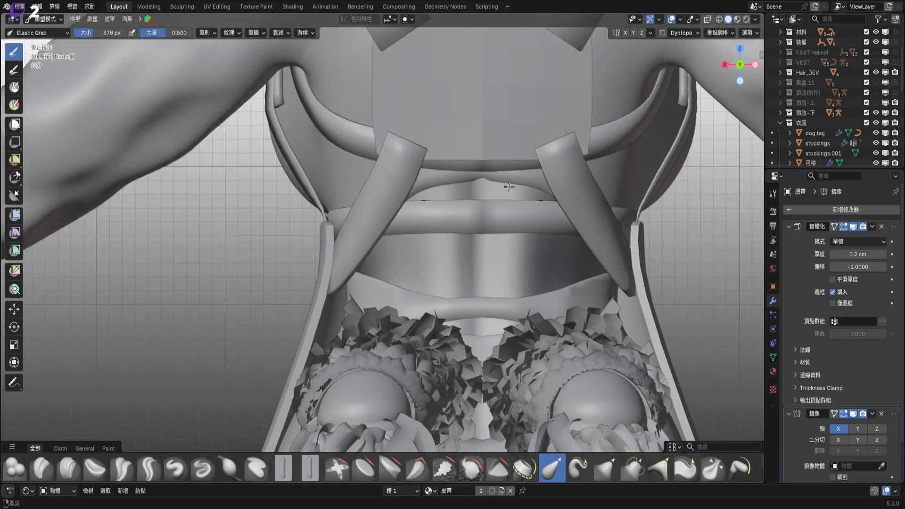
scroll(524, 208, "down", 2)
scroll(524, 208, "up", 4)
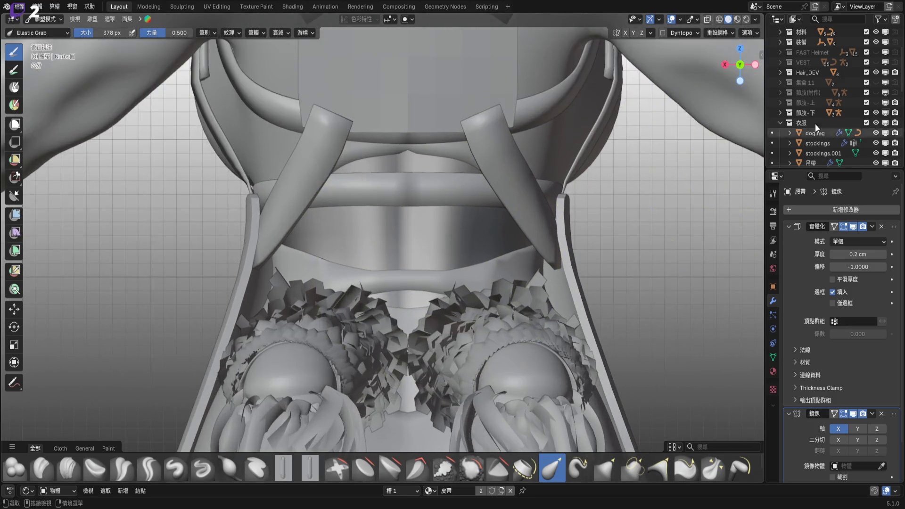
left_click(876, 102)
left_click(875, 113)
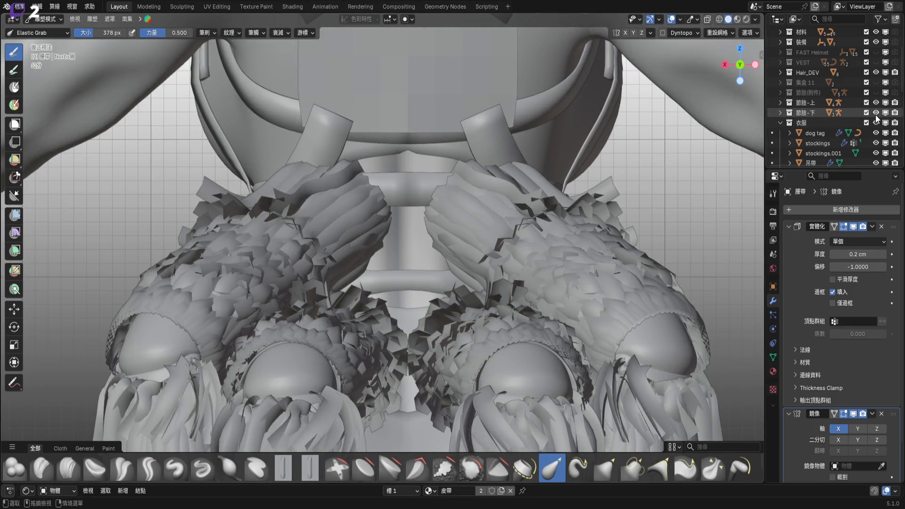
scroll(405, 179, "up", 2)
scroll(444, 182, "up", 2)
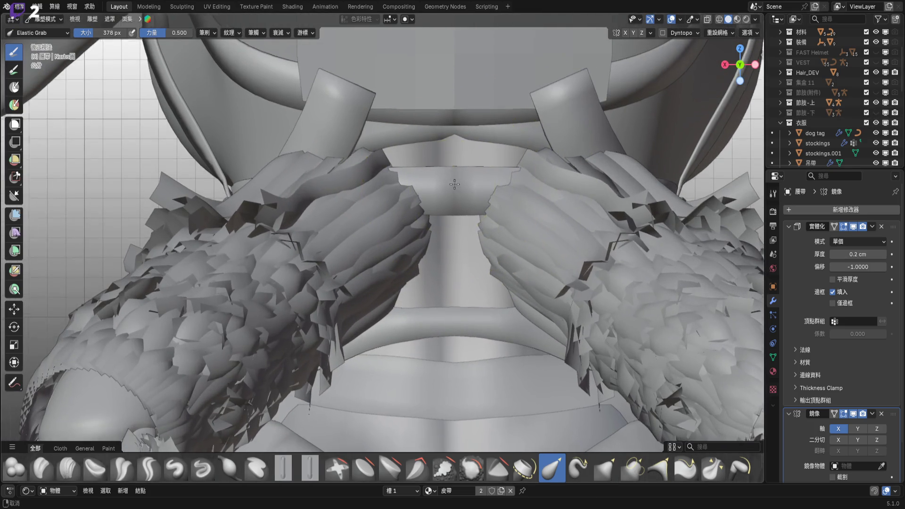
scroll(480, 193, "up", 1)
scroll(480, 193, "down", 2)
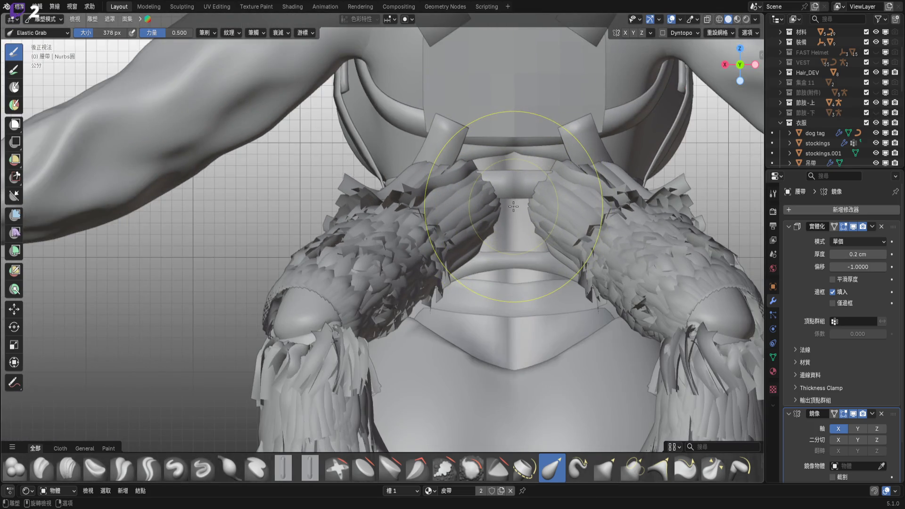
- Shrink the brush to 402 px, then to 238 px in an orthographic view
mouse_move(487, 191)
middle_mouse_down()
mouse_move(404, 202)
mouse_move(427, 199)
mouse_move(404, 215)
mouse_move(730, 88)
mouse_move(484, 253)
mouse_move(545, 323)
mouse_move(485, 232)
mouse_move(409, 193)
mouse_move(398, 212)
mouse_move(398, 202)
middle_mouse_up()
key("f")
left_click(400, 189)
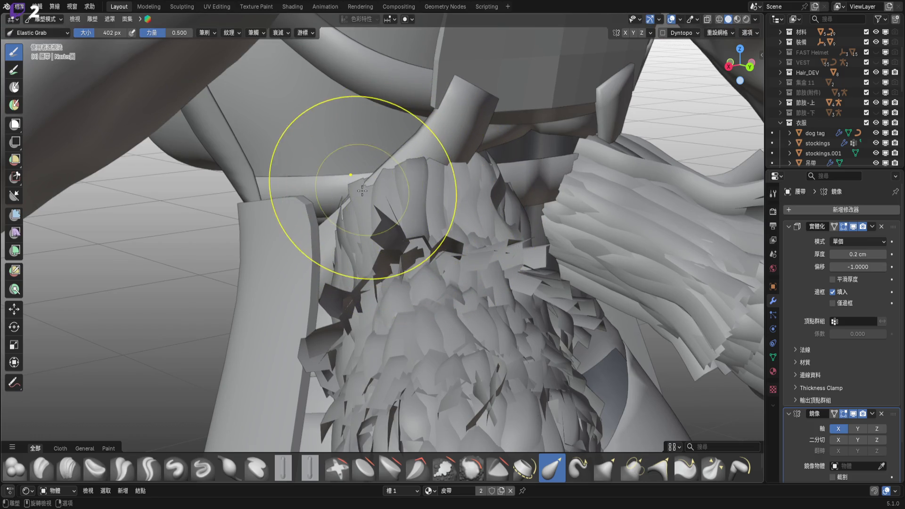
mouse_move(434, 185)
middle_mouse_down()
mouse_move(333, 191)
mouse_move(415, 190)
mouse_move(562, 129)
middle_mouse_up()
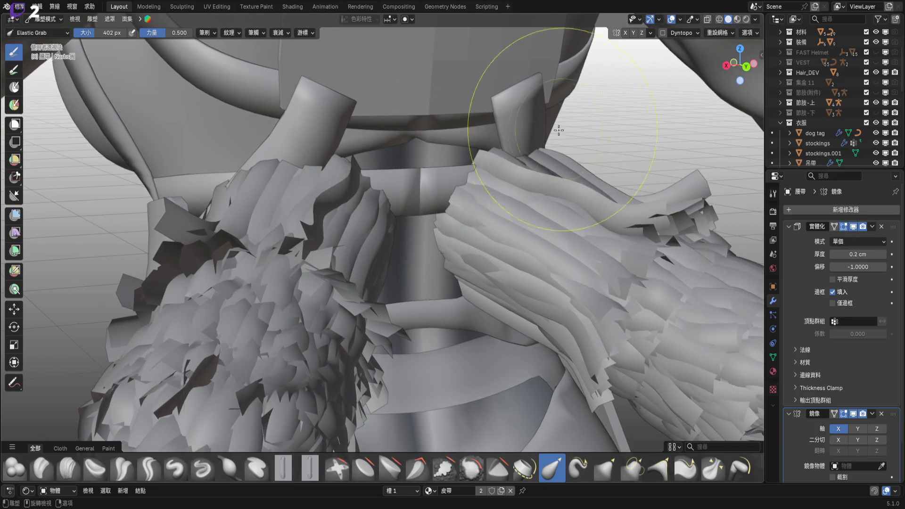
left_click(746, 66)
key("f")
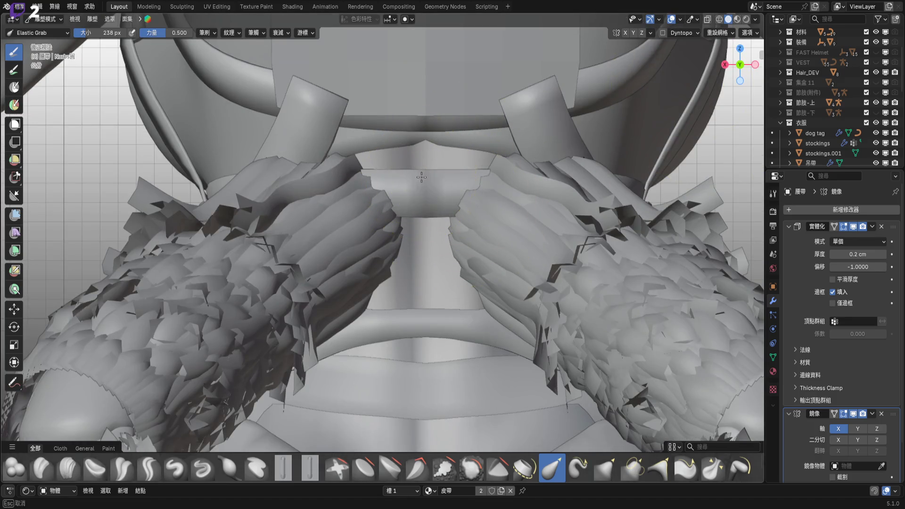
mouse_move(425, 149)
middle_mouse_down()
mouse_move(432, 184)
mouse_move(429, 172)
middle_mouse_up()
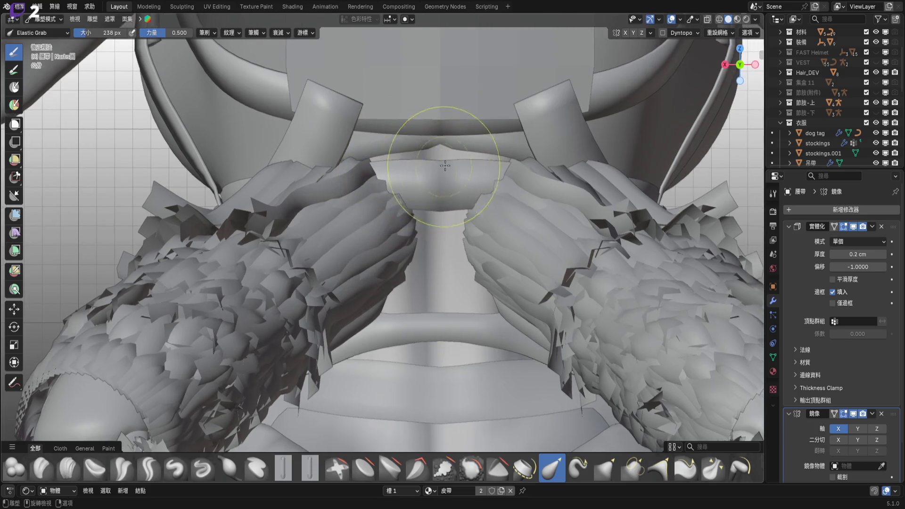
scroll(432, 164, "up", 2)
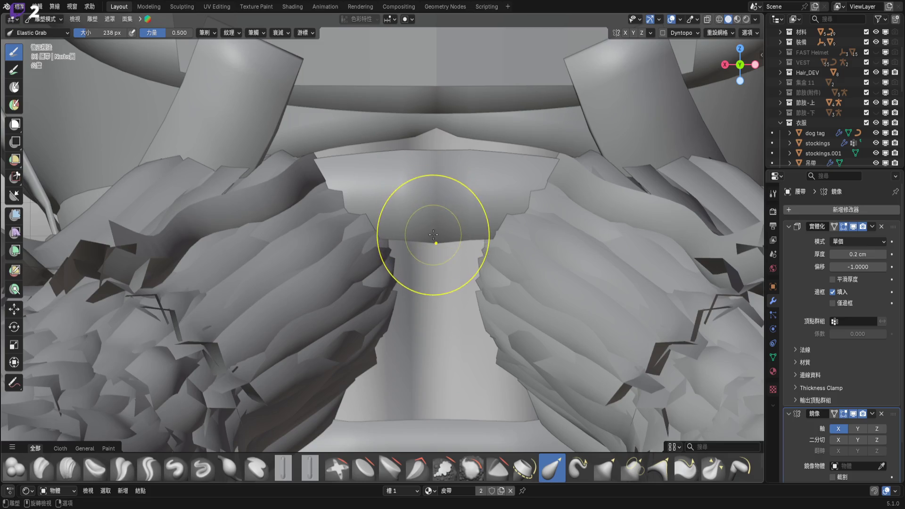
- Grab the centre strap band down and back up, then enlarge the brush to 514 px
left_click_drag(433, 189, 457, 227)
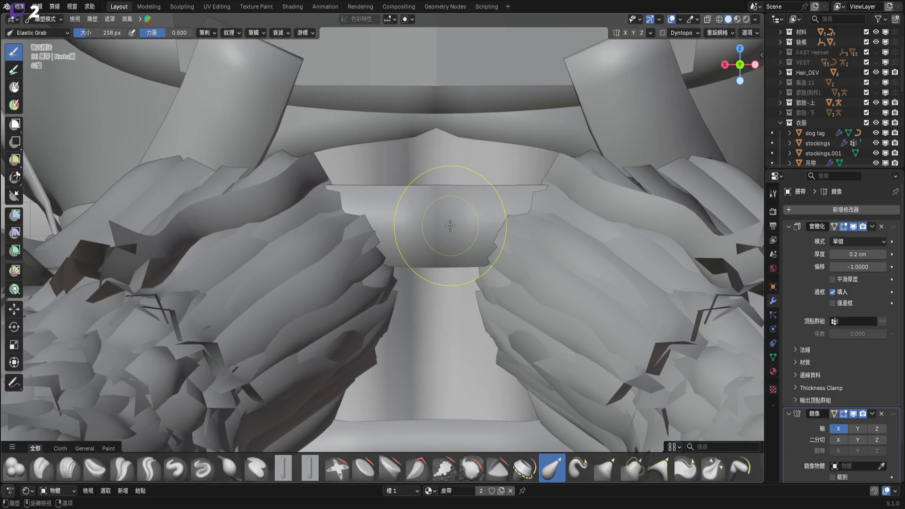
middle_click_drag(450, 225, 451, 265)
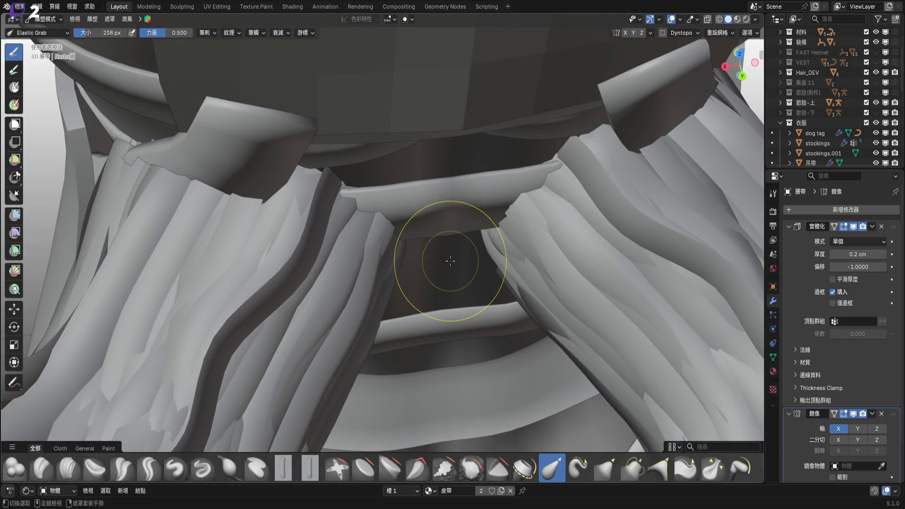
left_click_drag(450, 260, 452, 252)
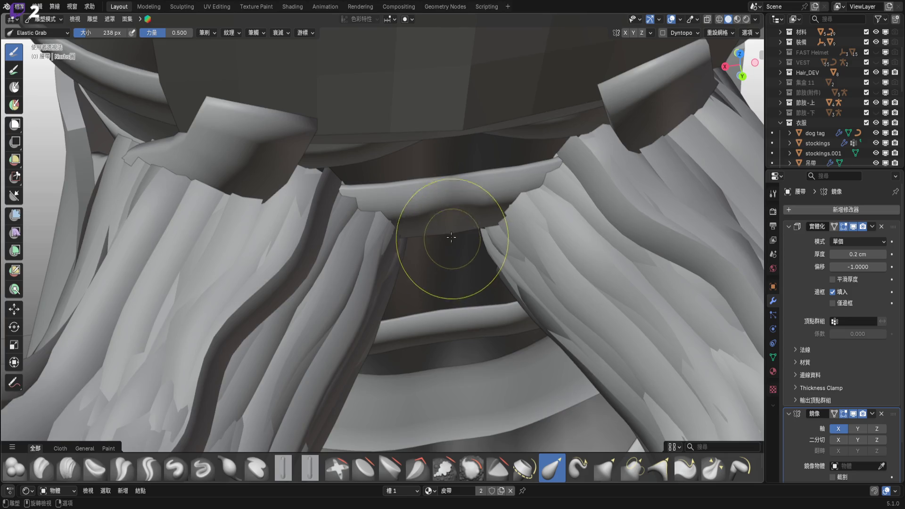
middle_click_drag(453, 251, 499, 224)
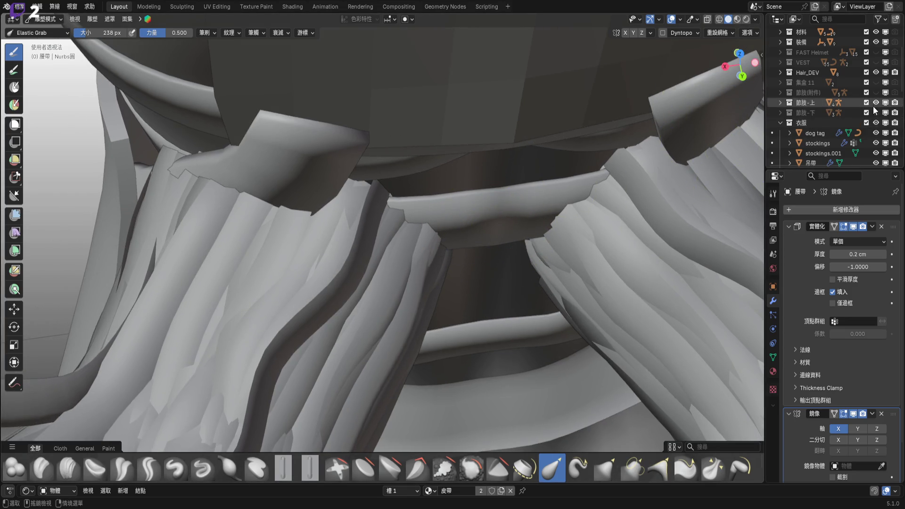
middle_click_drag(394, 172, 464, 84)
key("f")
left_click(514, 243)
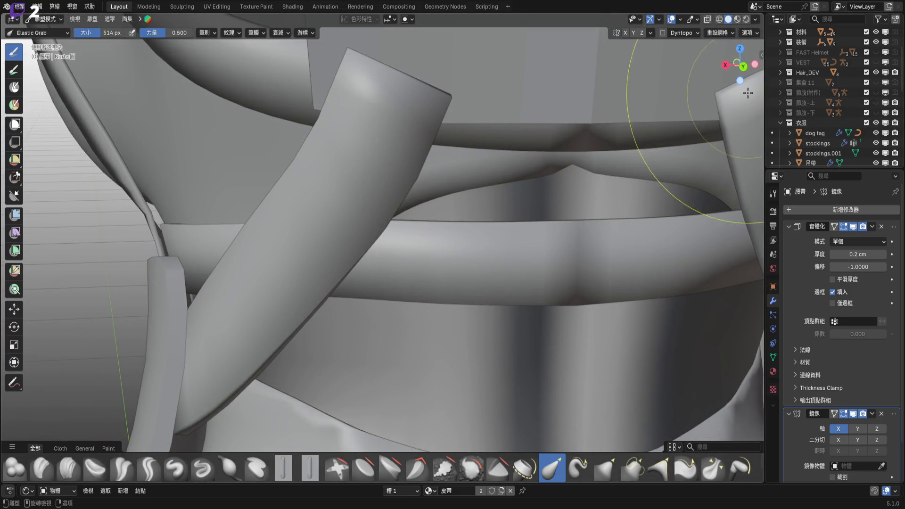
- Try pulling the back belt's centre upward using 820 and 502 px brushes at strength 1.000
left_click(742, 65)
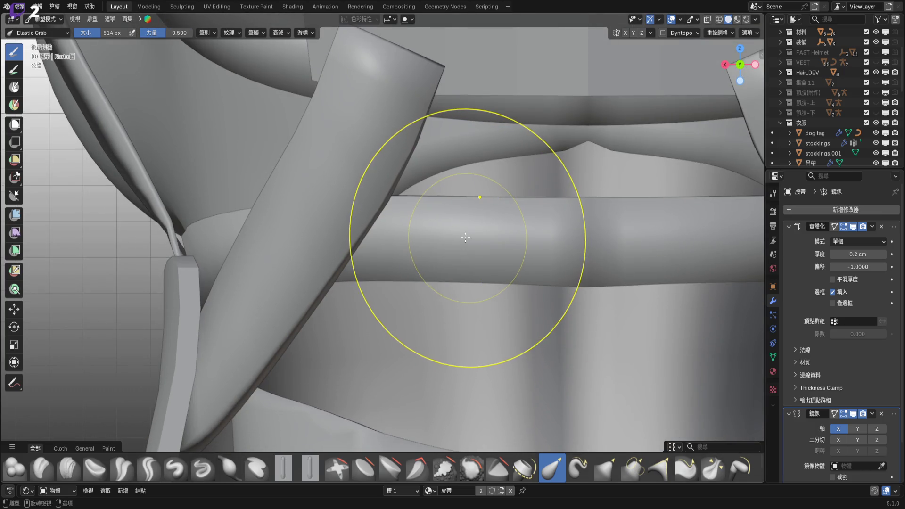
middle_click_drag(444, 251, 437, 252, "ctrl")
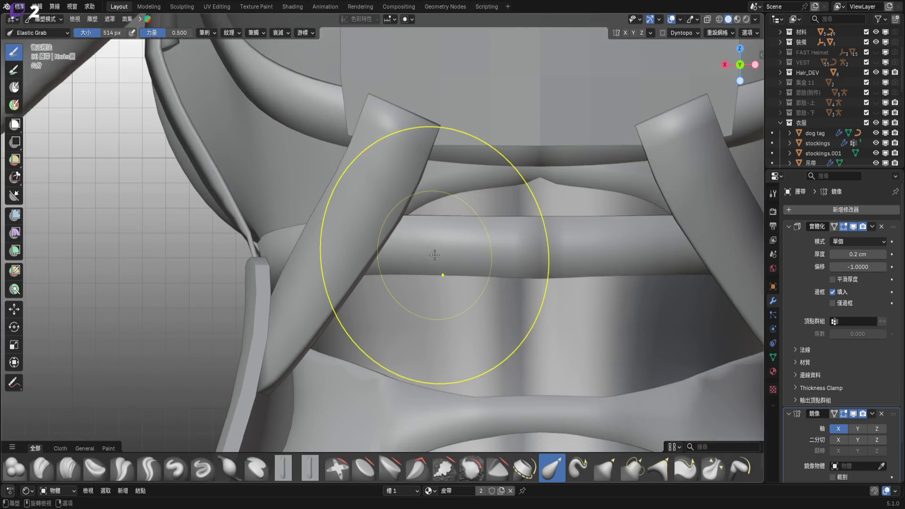
left_click_drag(443, 253, 444, 236)
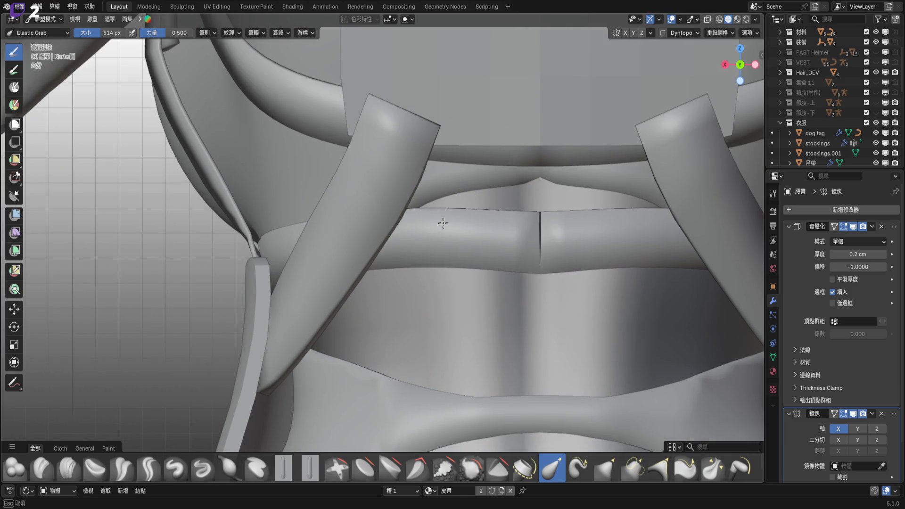
key("Escape")
key("f")
left_click(458, 247)
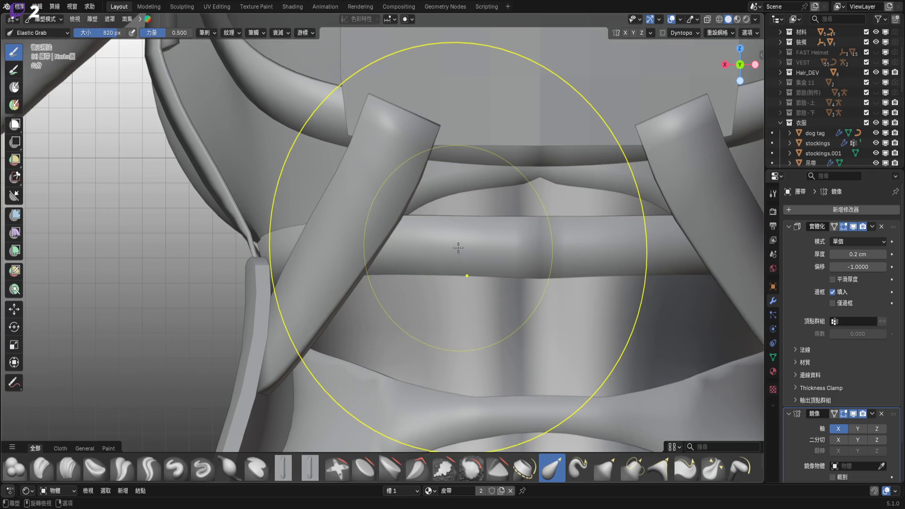
right_click(446, 231)
mouse_move(414, 244)
left_mouse_down()
mouse_move(462, 243)
mouse_move(433, 216)
left_mouse_up()
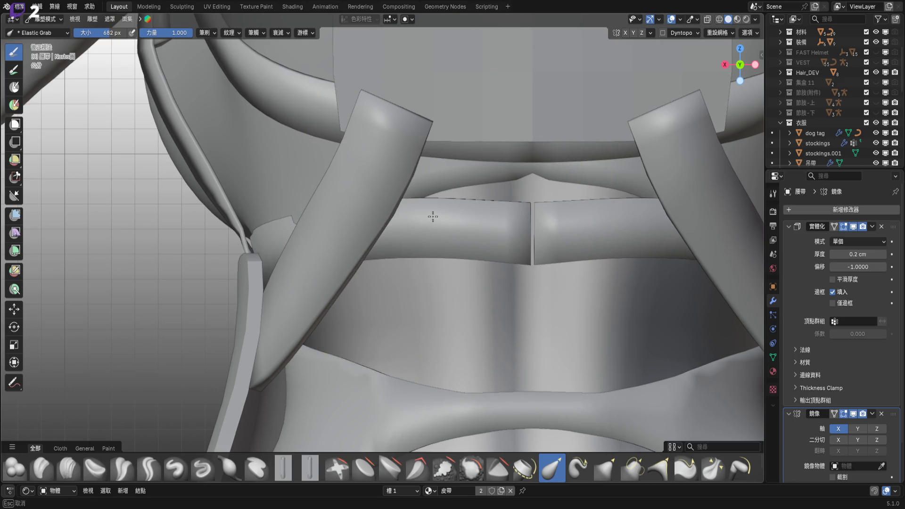
key("Escape")
key("f")
left_click(430, 214)
mouse_move(486, 234)
left_mouse_down()
mouse_move(486, 220)
mouse_move(525, 190)
left_mouse_up()
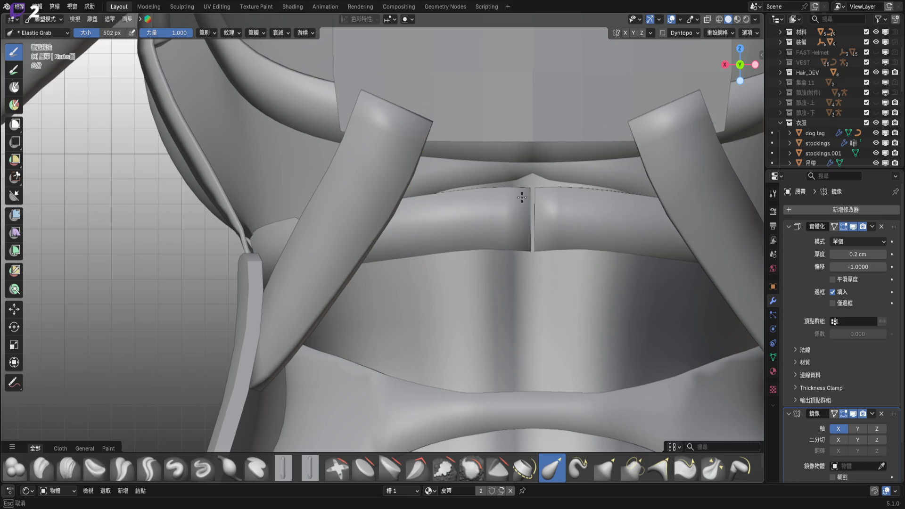
- Pull the belt centre up at the mirror line with a 248 px brush, then resize to 122 and 144 px
key("f")
left_click(475, 206)
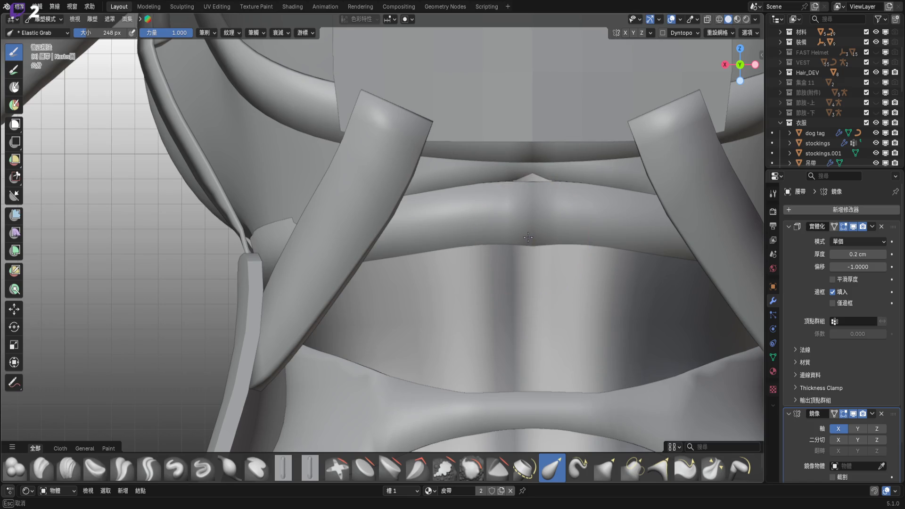
left_click_drag(528, 237, 525, 224)
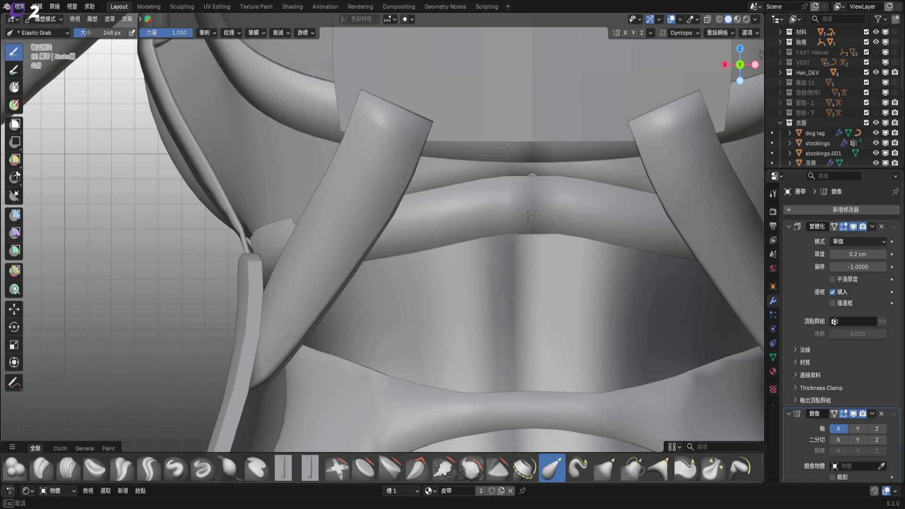
key("f")
left_click(499, 196)
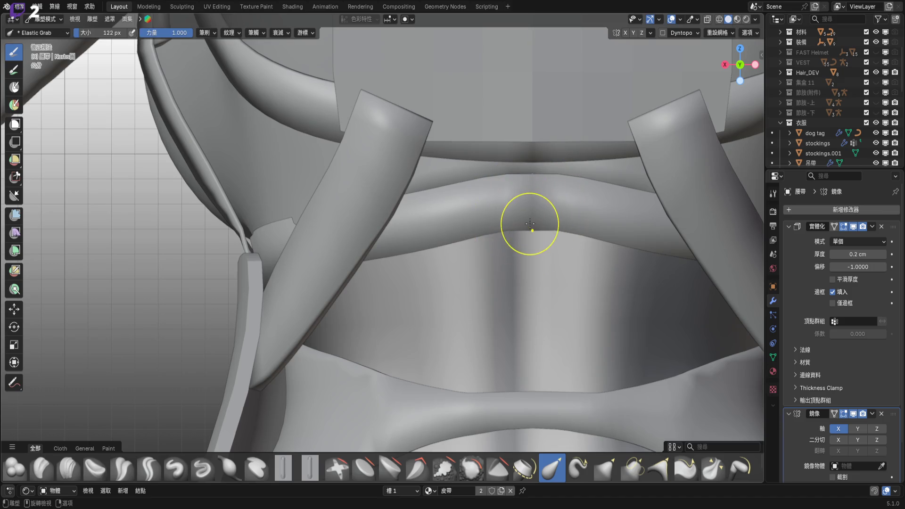
mouse_move(529, 219)
middle_mouse_down("shift")
mouse_move(643, 188)
mouse_move(593, 202)
middle_mouse_up("shift")
key("f")
left_click(605, 124)
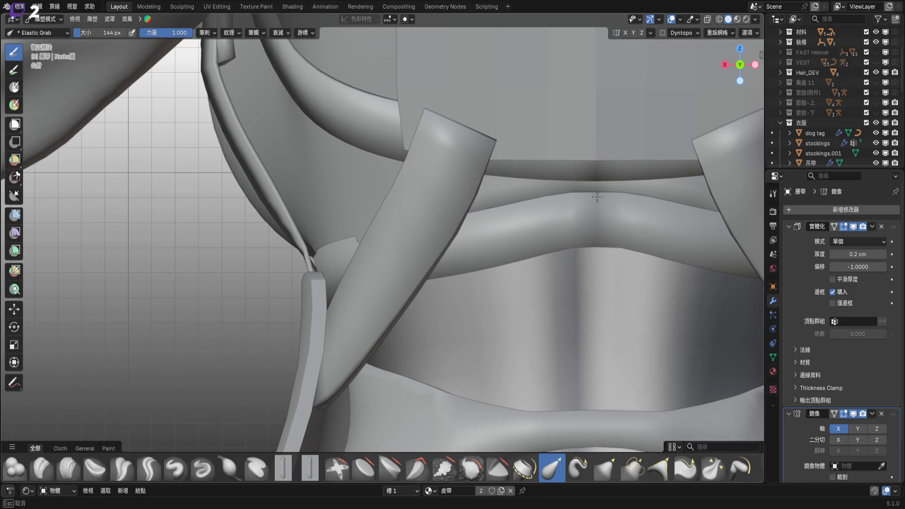
- Return to a straight back view and lower the brush strength to 0.500
scroll(593, 196, "down", 2)
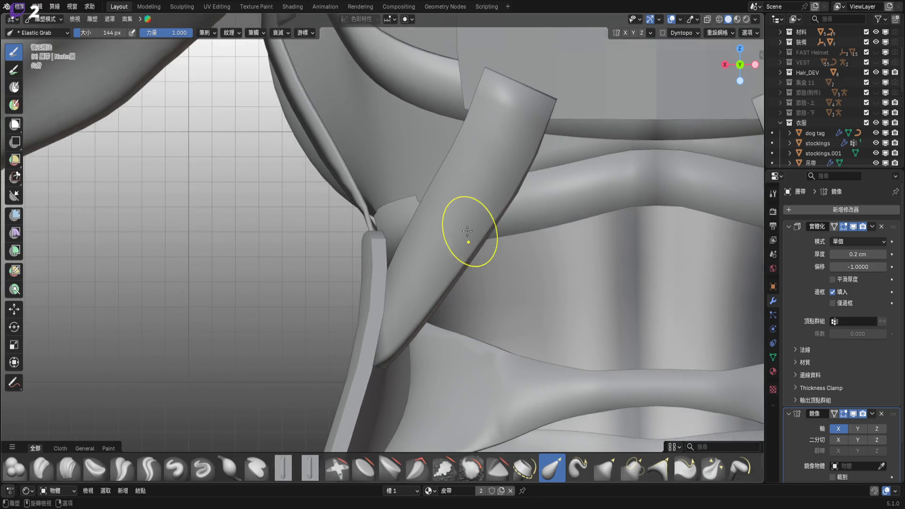
middle_click_drag(485, 222, 505, 243)
scroll(448, 212, "up", 3)
mouse_move(424, 196)
middle_mouse_down()
mouse_move(432, 207)
mouse_move(400, 146)
mouse_move(360, 146)
mouse_move(315, 269)
mouse_move(404, 287)
middle_mouse_up()
scroll(680, 183, "down", 2)
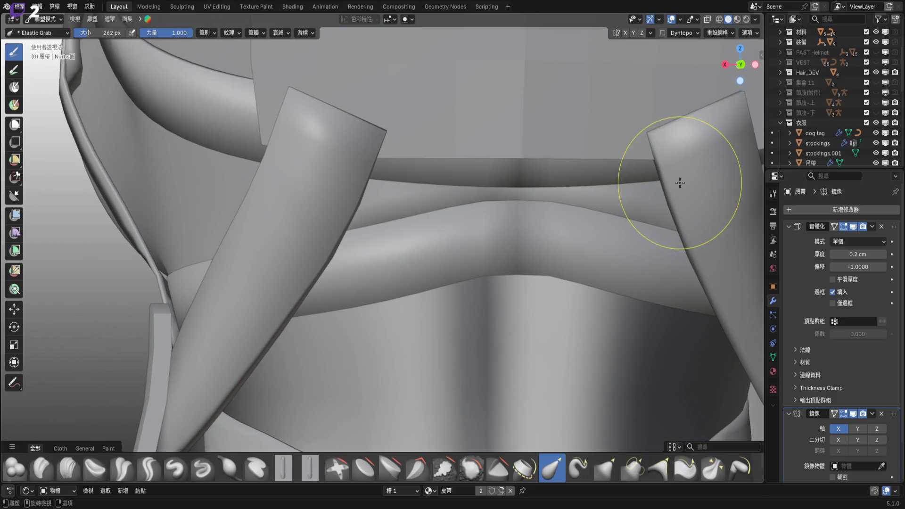
left_click(740, 64)
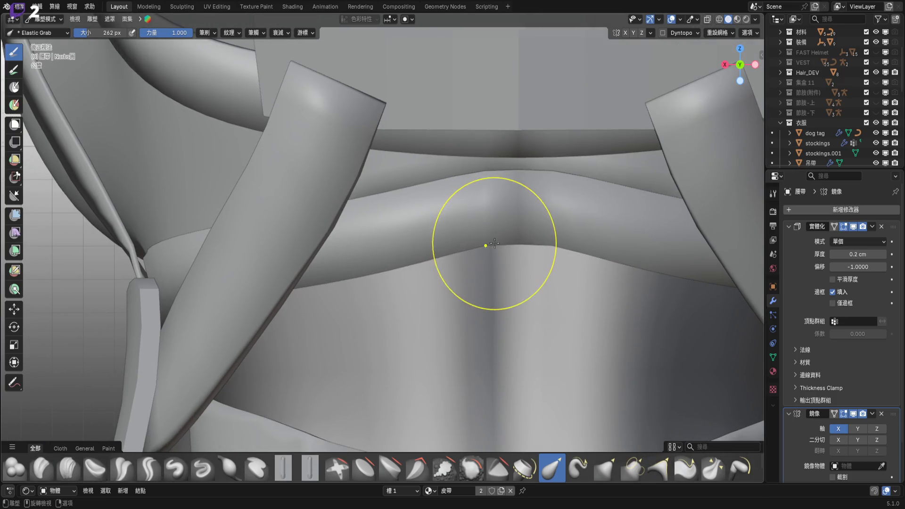
right_click(472, 255)
left_click_drag(473, 256, 436, 255)
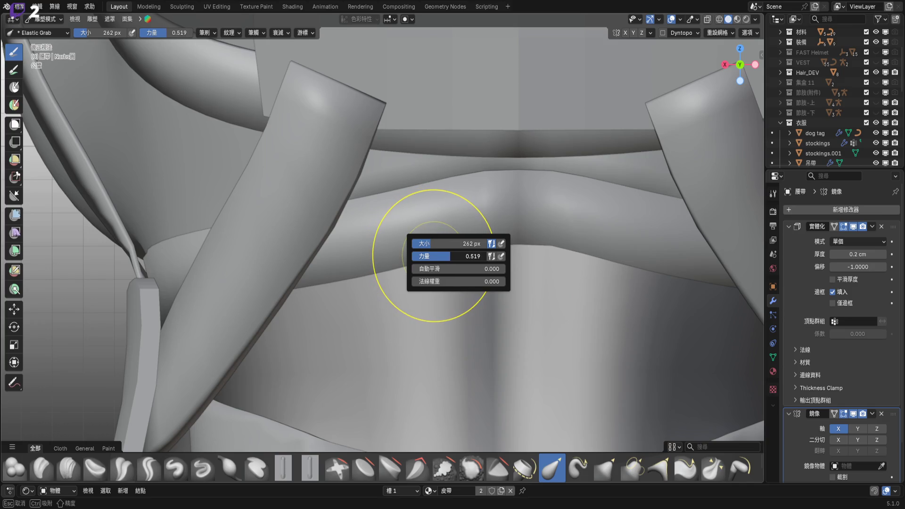
key("BackSpace")
key("Return")
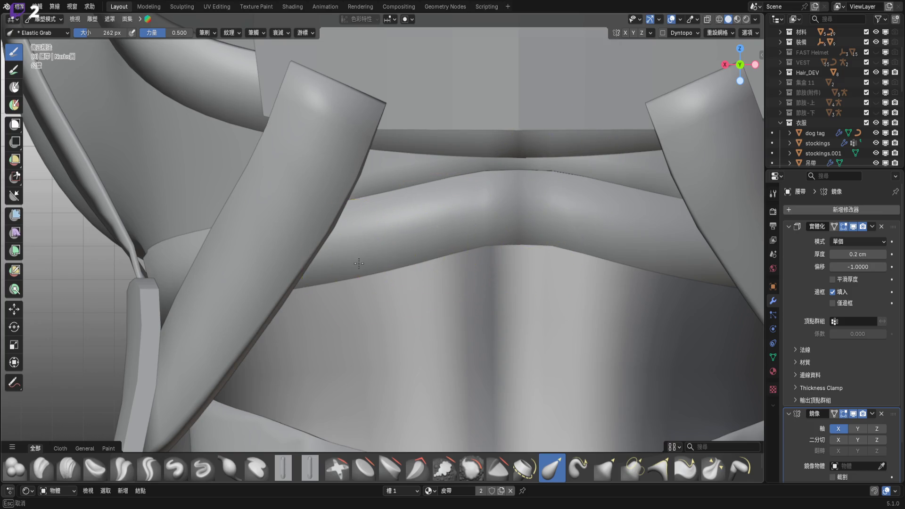
- Pull and bend the belt centre into an arch, undoing the last strokes with Ctrl+Z
left_click_drag(455, 252, 504, 237)
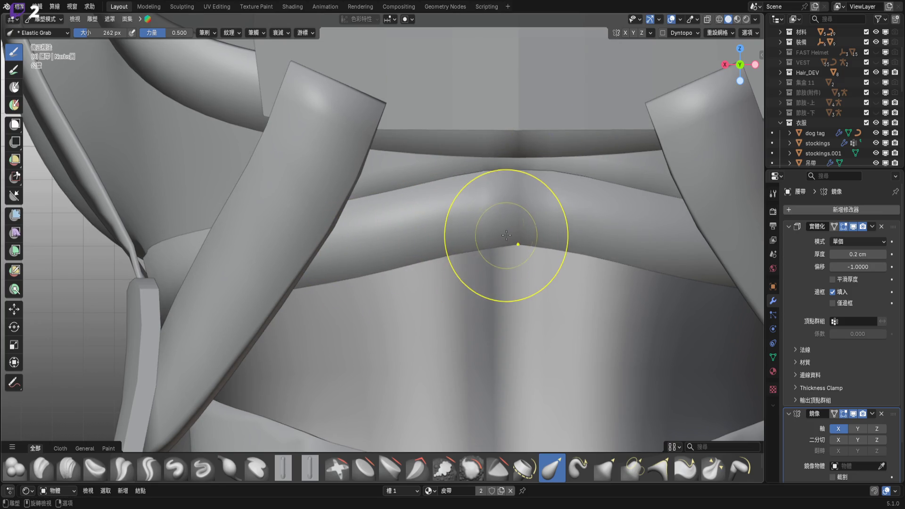
key("f")
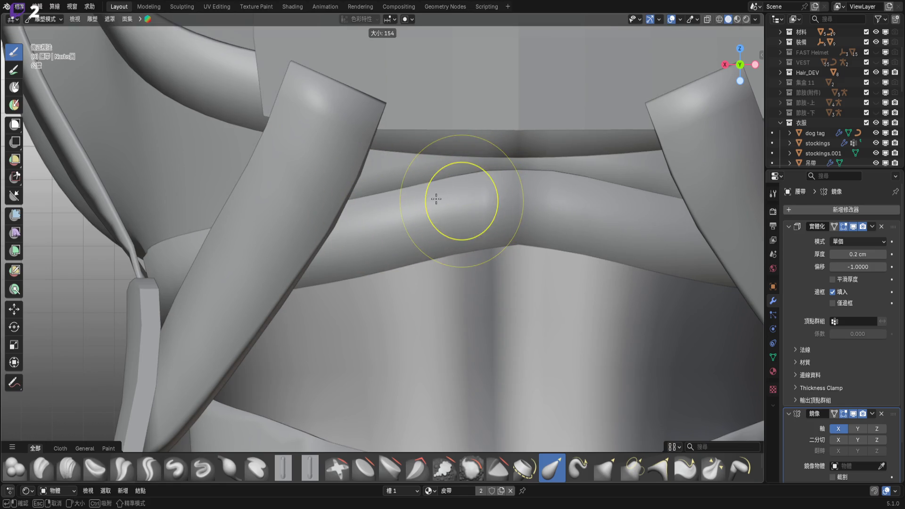
key("Escape")
mouse_move(404, 202)
left_mouse_down()
mouse_move(377, 212)
mouse_move(366, 257)
left_mouse_up()
left_click(361, 227)
left_click(346, 245)
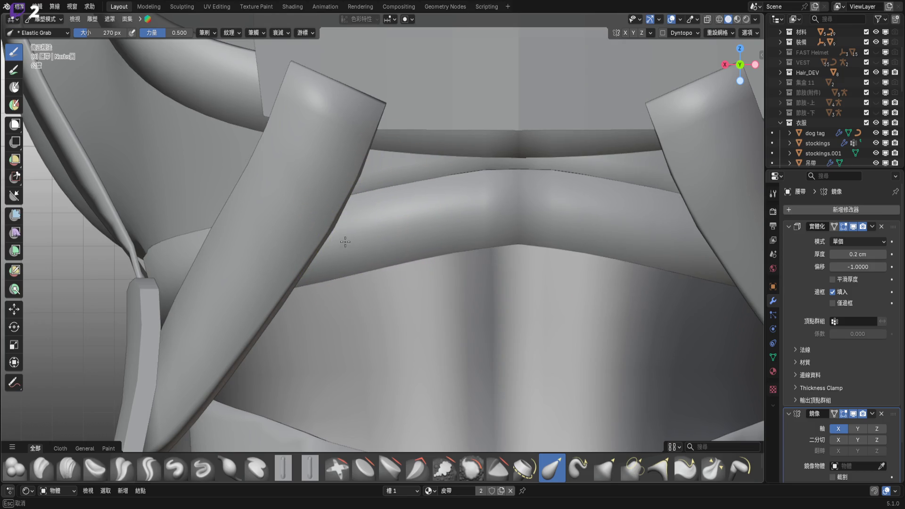
left_click_drag(357, 215, 358, 215)
key("ctrl+z")
key("ctrl+z")
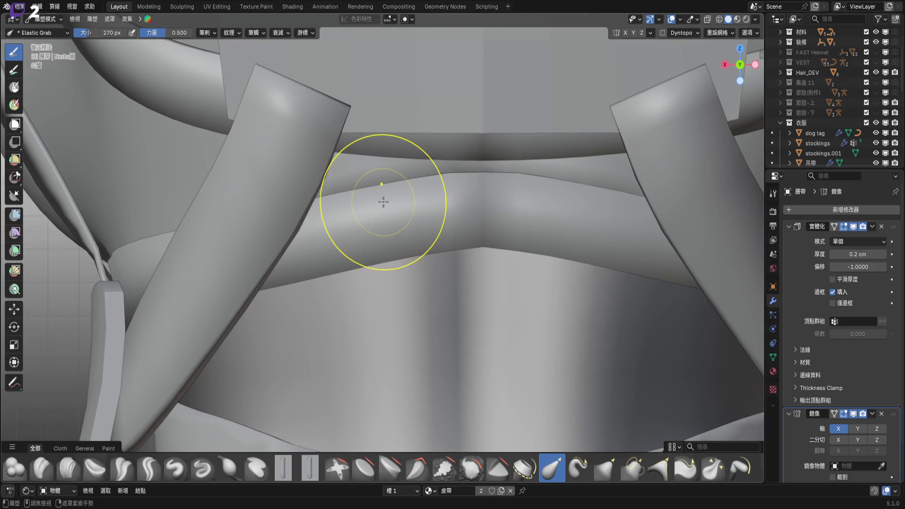
- Nudge the belt bump slightly downward and inspect the belt from close, low angles
mouse_move(473, 236)
middle_mouse_down()
mouse_move(406, 196)
mouse_move(496, 203)
middle_mouse_up()
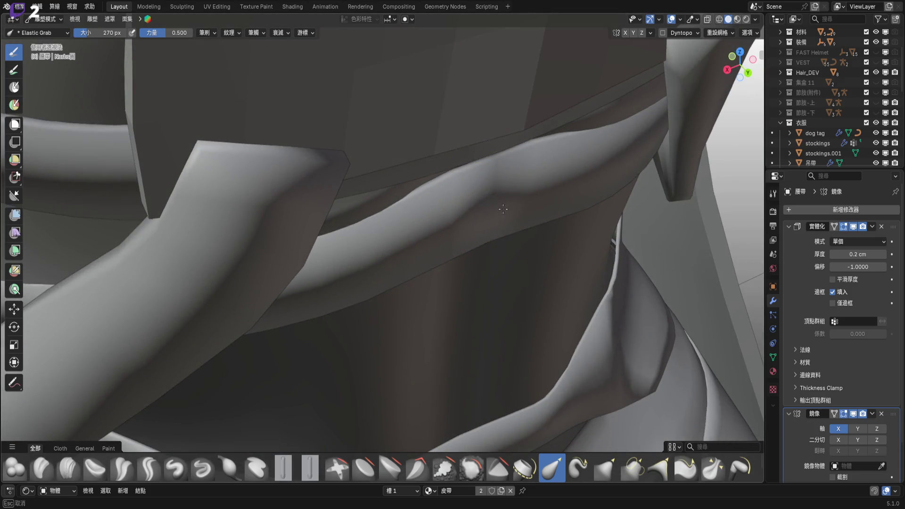
left_click_drag(505, 206, 506, 209)
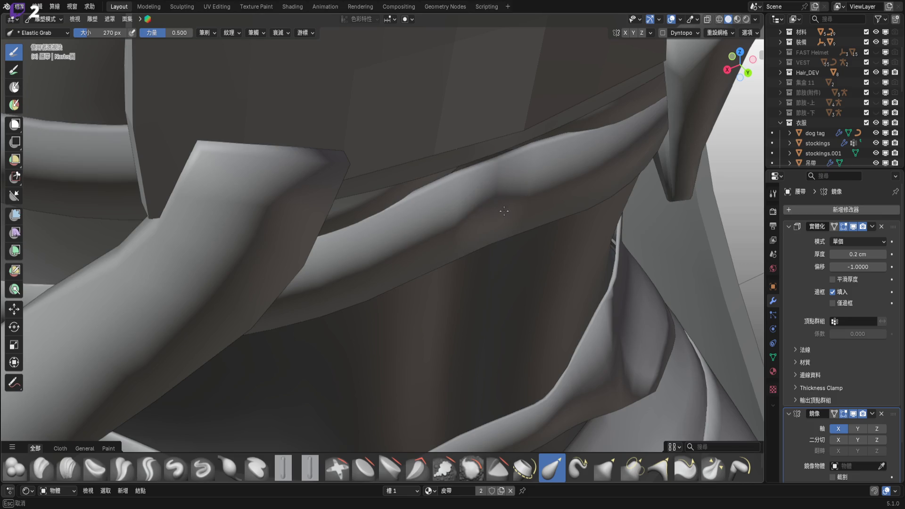
middle_click_drag(499, 219, 489, 231)
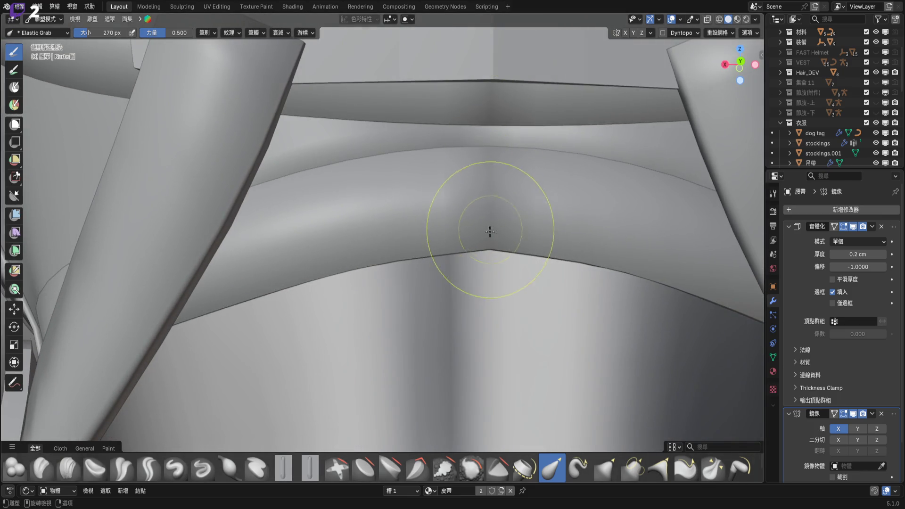
mouse_move(482, 227)
middle_mouse_down()
mouse_move(484, 187)
mouse_move(389, 237)
middle_mouse_up()
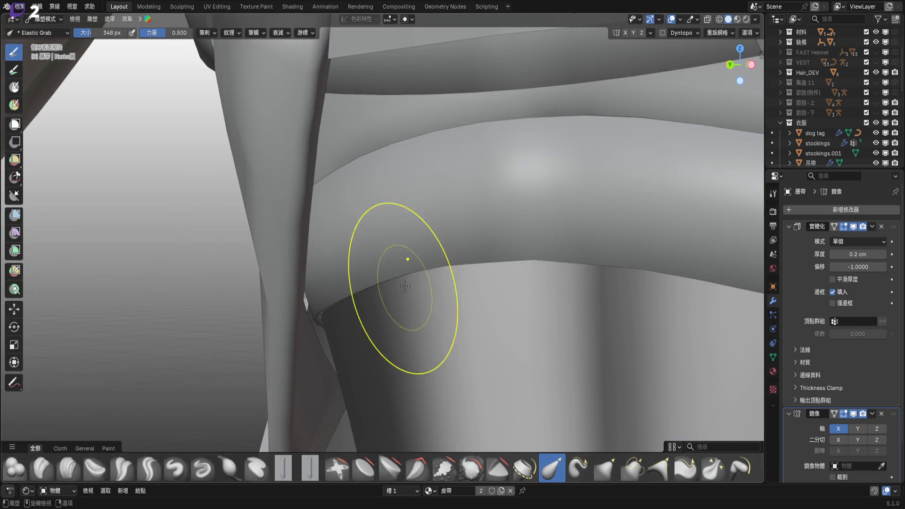
mouse_move(459, 220)
middle_mouse_down()
mouse_move(401, 272)
mouse_move(397, 266)
mouse_move(422, 270)
mouse_move(404, 236)
mouse_move(434, 262)
mouse_move(420, 242)
mouse_move(432, 253)
mouse_move(450, 248)
middle_mouse_up()
key("bracketleft")
key("bracketleft")
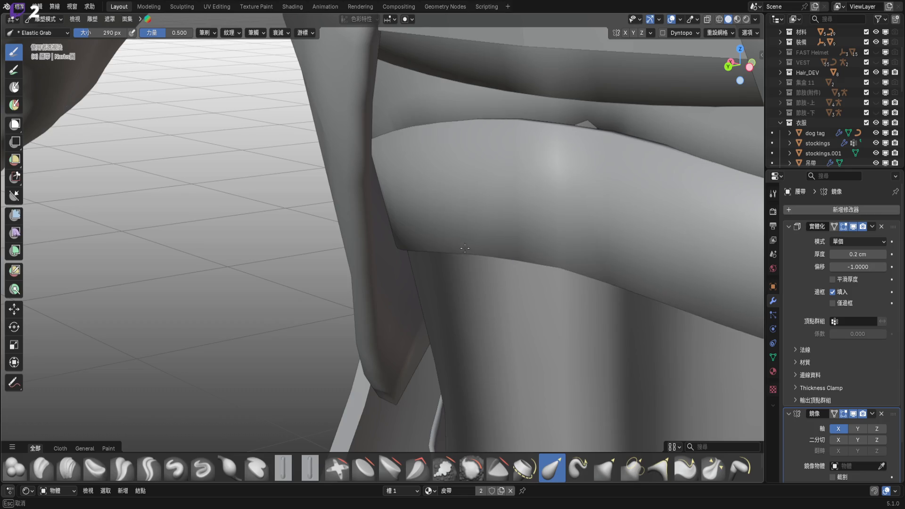
middle_click_drag(466, 249, 450, 203)
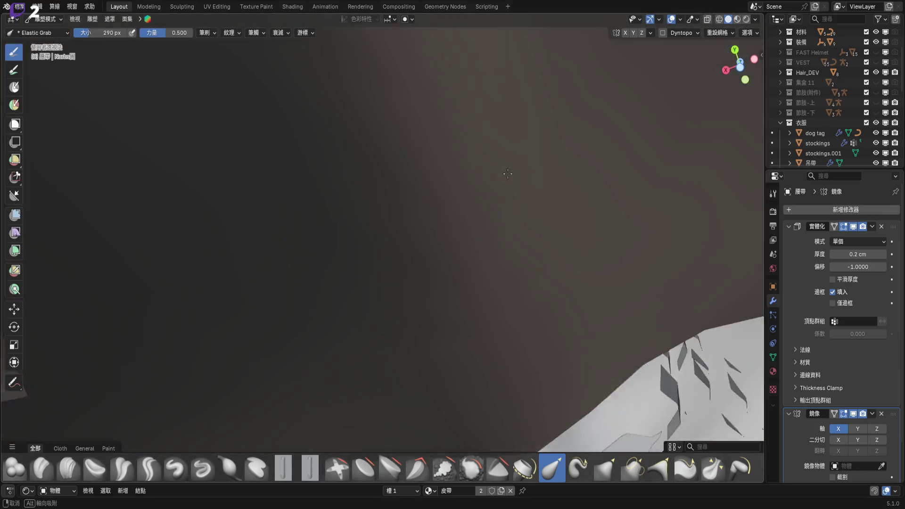
middle_click_drag(450, 203, 456, 208)
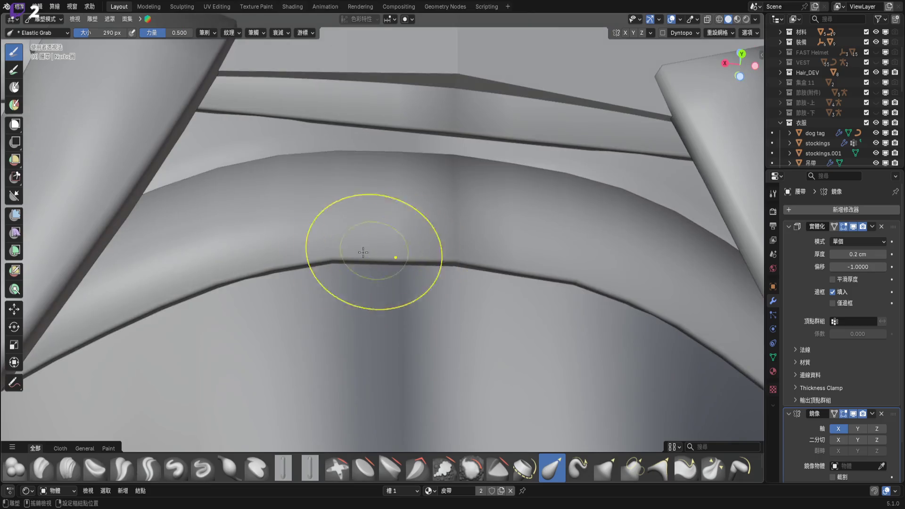
mouse_move(462, 250)
middle_mouse_down()
mouse_move(419, 222)
mouse_move(440, 233)
mouse_move(608, 174)
middle_mouse_up()
left_click(707, 19)
middle_click_drag(390, 203, 420, 259)
scroll(482, 244, "down", 5)
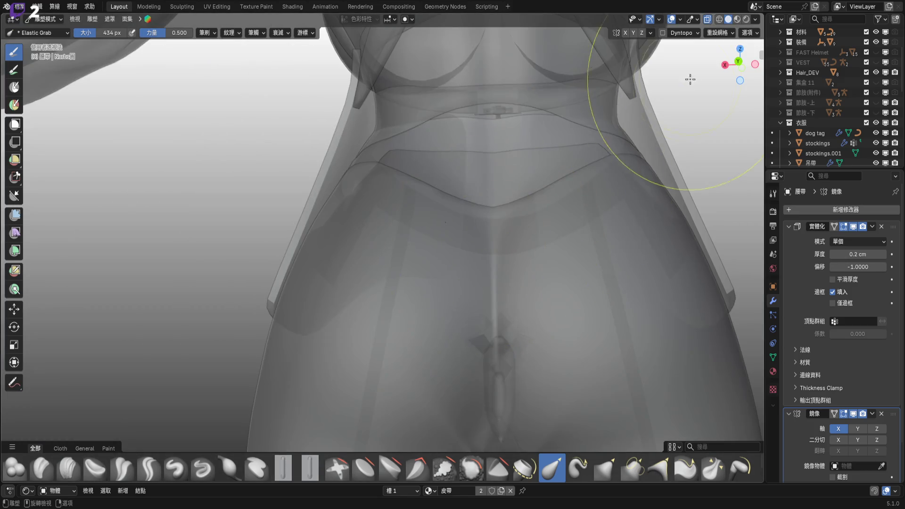
left_click(707, 20)
scroll(418, 267, "up", 4)
mouse_move(419, 267)
middle_mouse_down()
mouse_move(352, 278)
mouse_move(384, 243)
mouse_move(439, 220)
mouse_move(459, 225)
mouse_move(448, 222)
middle_mouse_up()
scroll(395, 232, "down", 4)
scroll(387, 194, "up", 3)
scroll(458, 225, "down", 3)
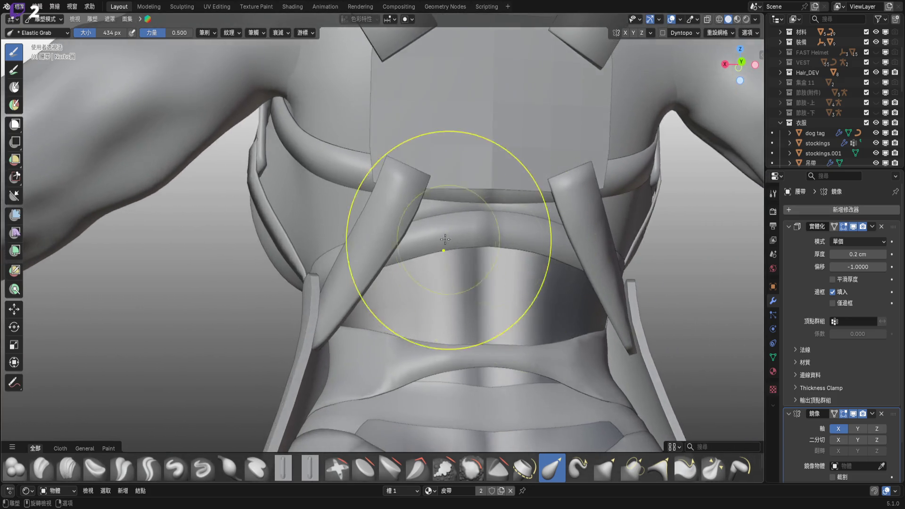
scroll(503, 264, "up", 3)
key("f")
left_click(493, 241)
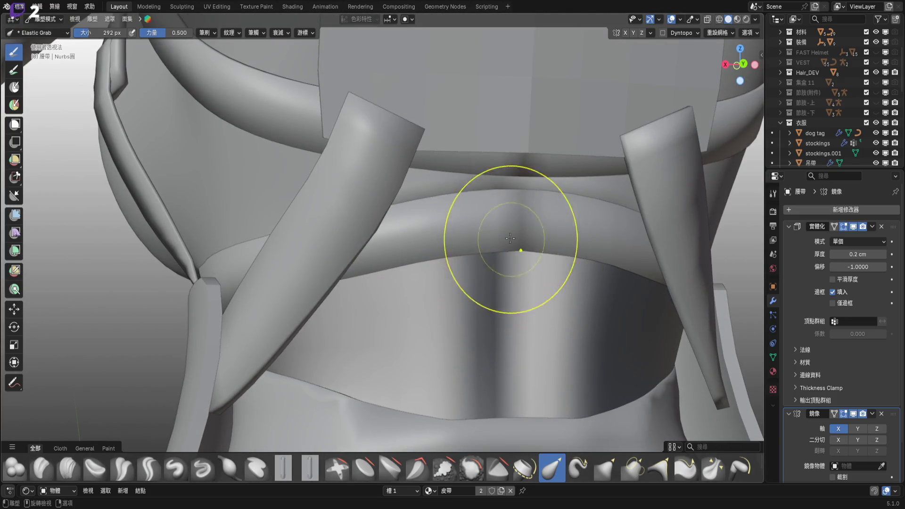
- Shrink the brush to 188 px while inspecting where the strap meets the waist belt
middle_click_drag(510, 238, 424, 213)
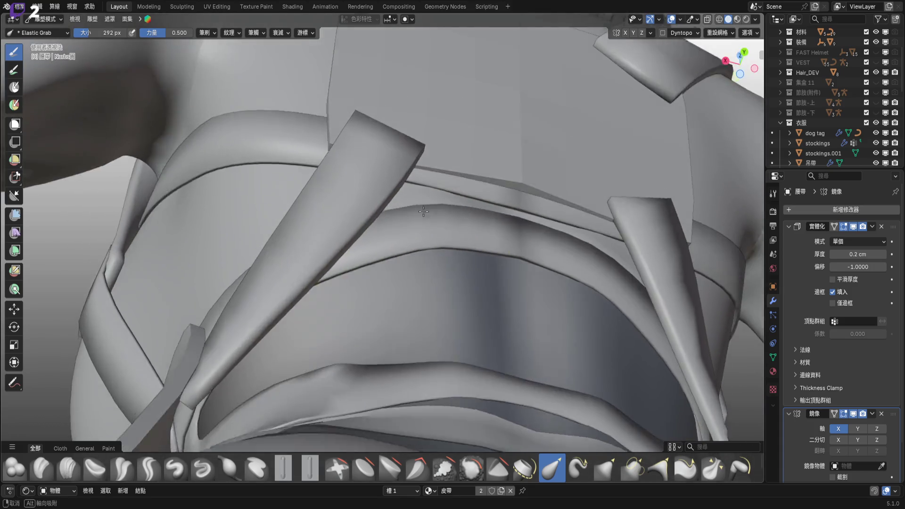
mouse_move(424, 213)
middle_mouse_down()
mouse_move(380, 243)
mouse_move(433, 260)
middle_mouse_up()
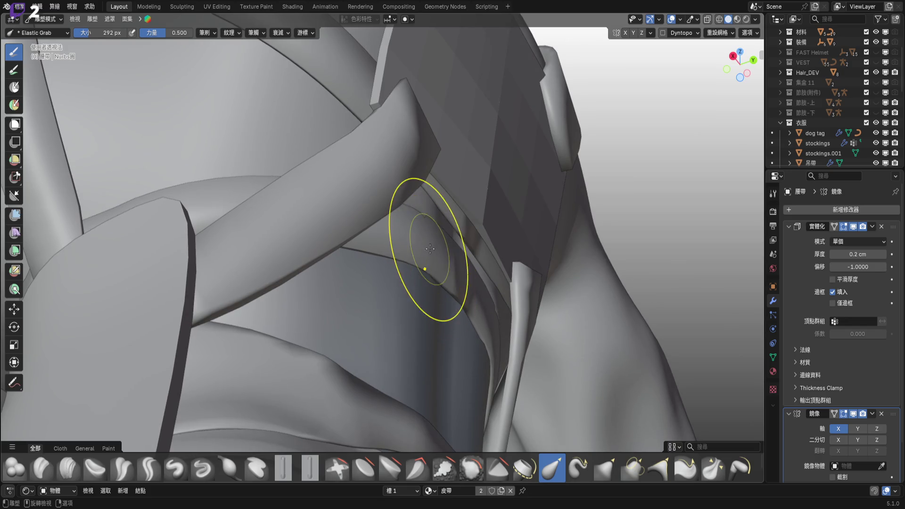
key("f")
left_click(403, 202)
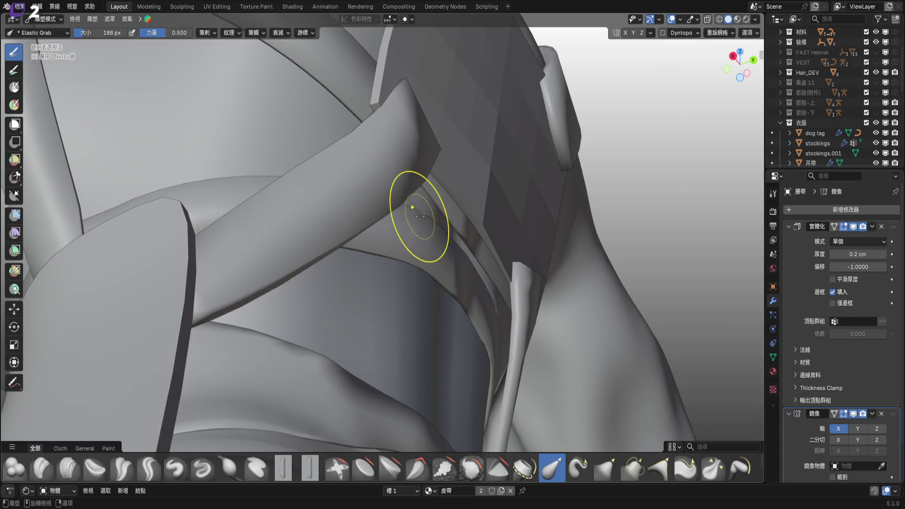
mouse_move(425, 216)
middle_mouse_down()
mouse_move(436, 263)
mouse_move(426, 260)
mouse_move(439, 264)
middle_mouse_up()
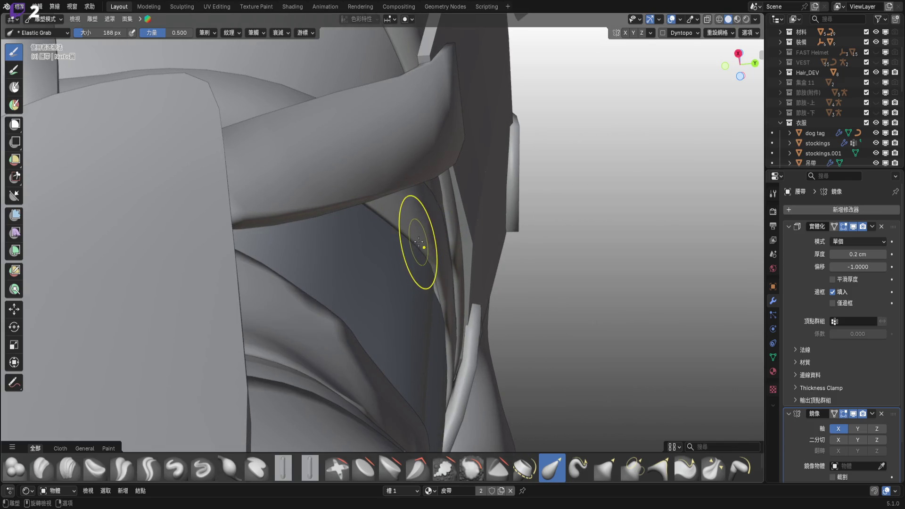
middle_click_drag(421, 242, 419, 273)
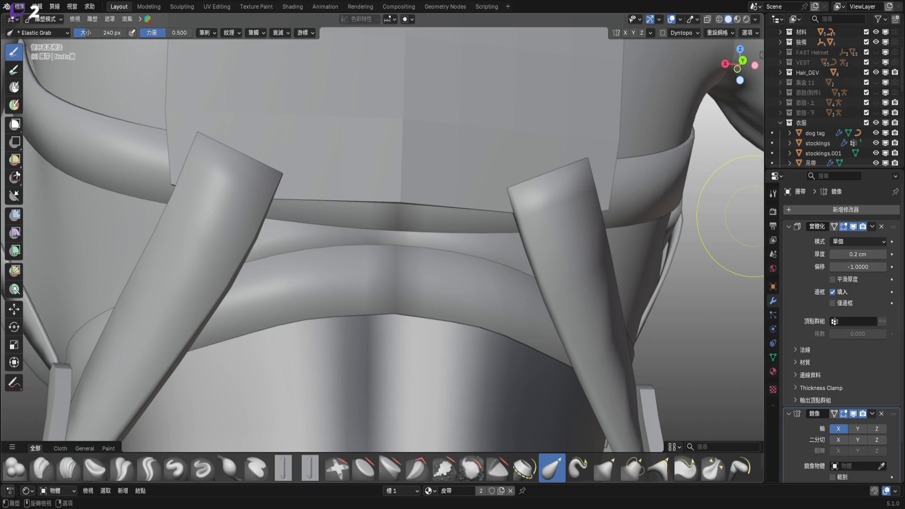
- Snap to a close straight back view of the belt and show the 節肢-上 fur meshes
mouse_move(360, 287)
middle_mouse_down()
mouse_move(573, 265)
mouse_move(458, 274)
middle_mouse_up()
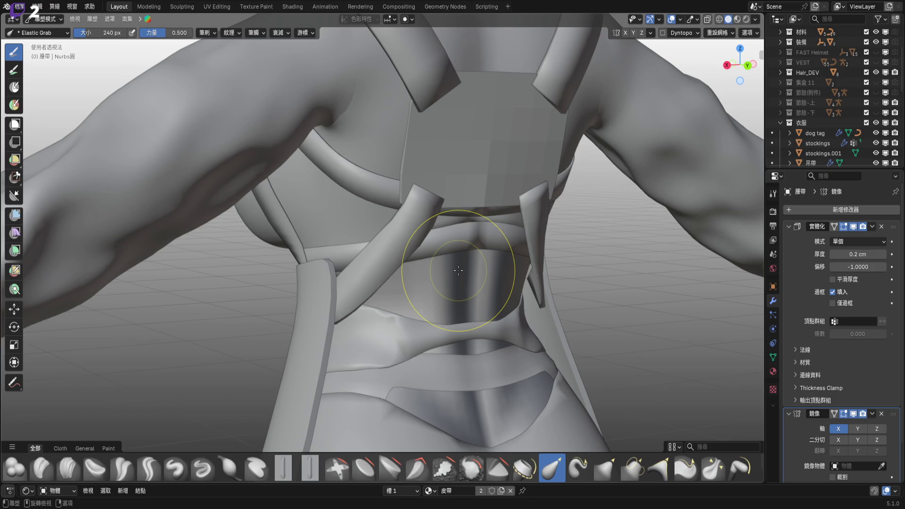
middle_click_drag(458, 270, 350, 224)
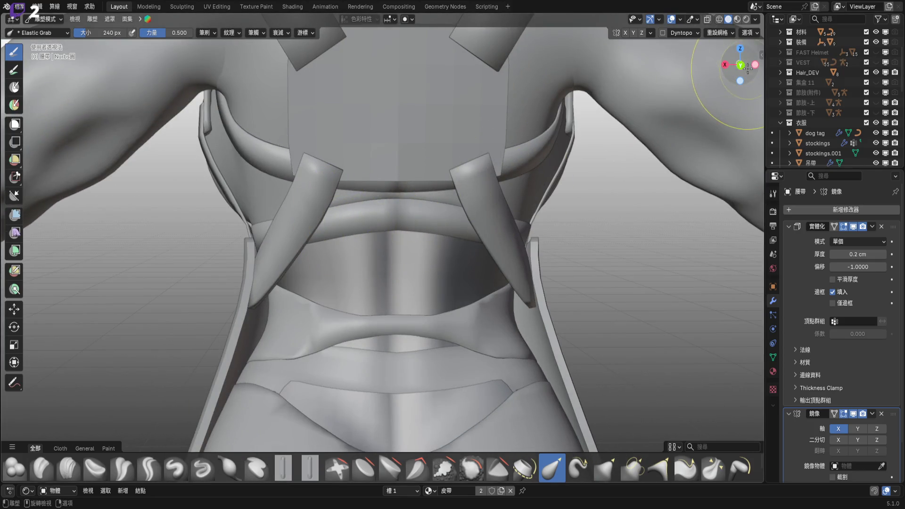
left_click(740, 64)
middle_click_drag(410, 242, 423, 210, "ctrl")
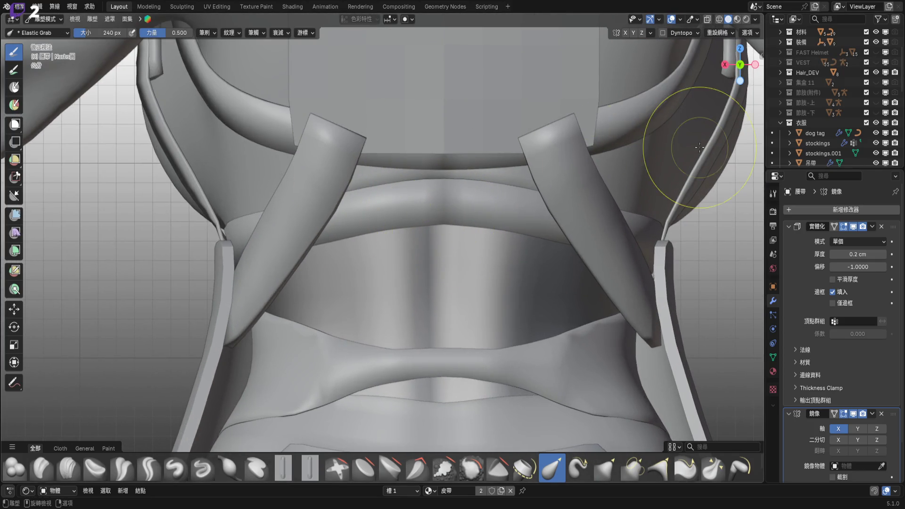
left_click(876, 103)
- Snap to a straight back view of the fur and belt and set the brush to 300 px
mouse_move(477, 233)
middle_mouse_down("ctrl")
mouse_move(485, 192)
mouse_move(361, 185)
middle_mouse_up("ctrl")
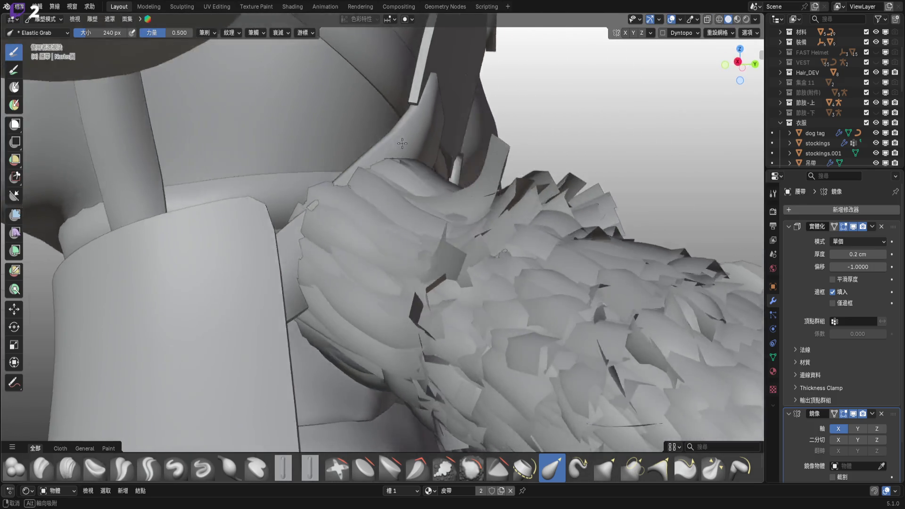
mouse_move(351, 170)
middle_mouse_down()
mouse_move(354, 180)
mouse_move(319, 164)
mouse_move(267, 178)
mouse_move(364, 191)
mouse_move(354, 178)
mouse_move(619, 135)
middle_mouse_up()
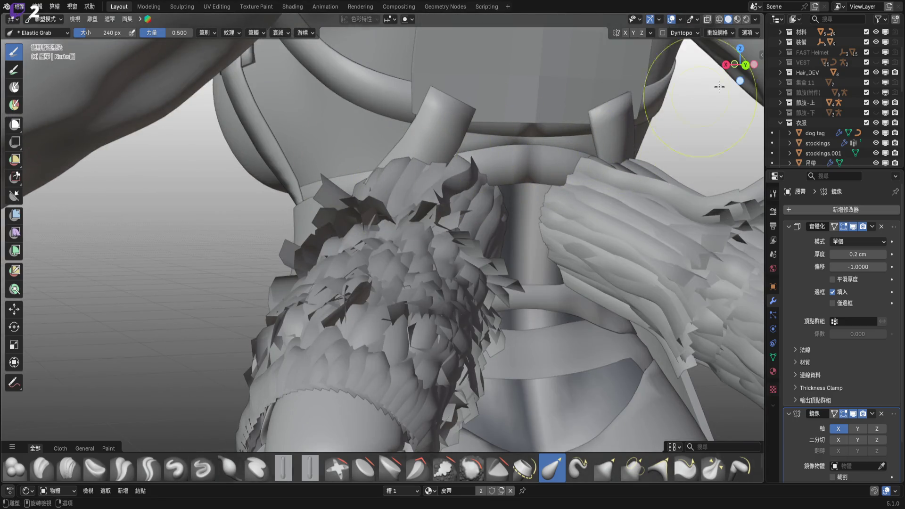
left_click(746, 66)
key("f")
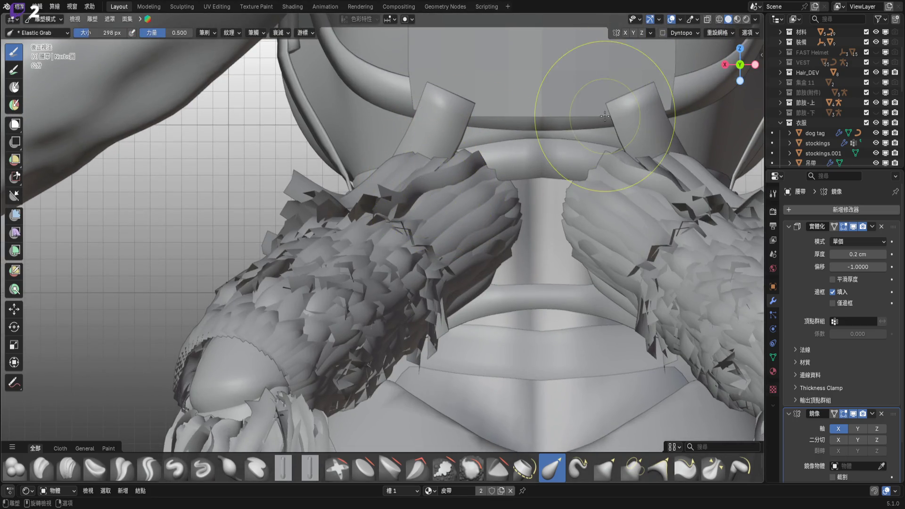
scroll(389, 239, "up", 1)
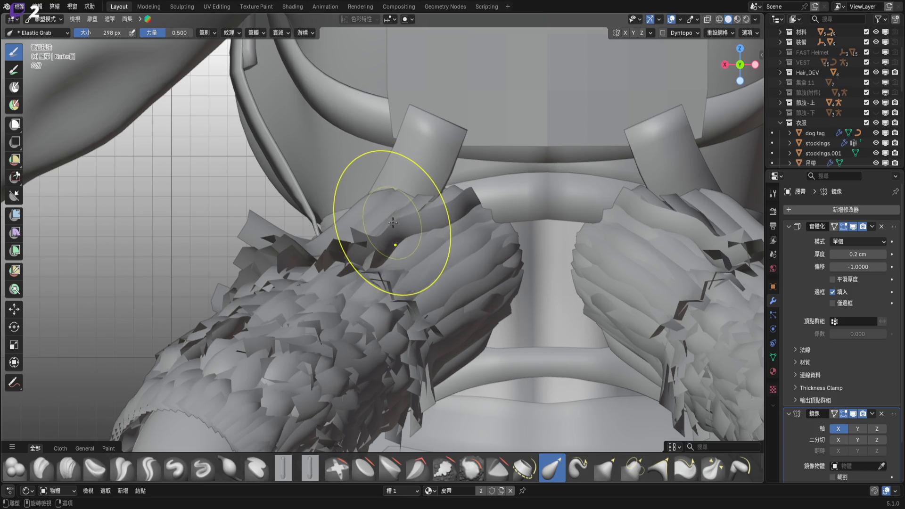
key("f")
left_click(375, 204)
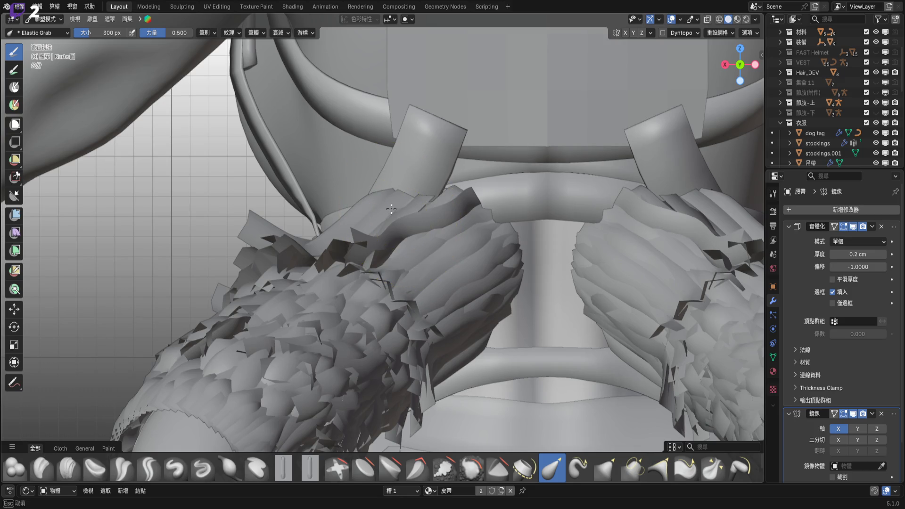
- Pull the strap end down over the fur and check the fit from an angle
mouse_move(365, 175)
left_mouse_down()
mouse_move(419, 202)
mouse_move(449, 166)
mouse_move(477, 182)
mouse_move(536, 184)
left_mouse_up()
mouse_move(519, 186)
middle_mouse_down()
mouse_move(534, 204)
mouse_move(493, 146)
middle_mouse_up()
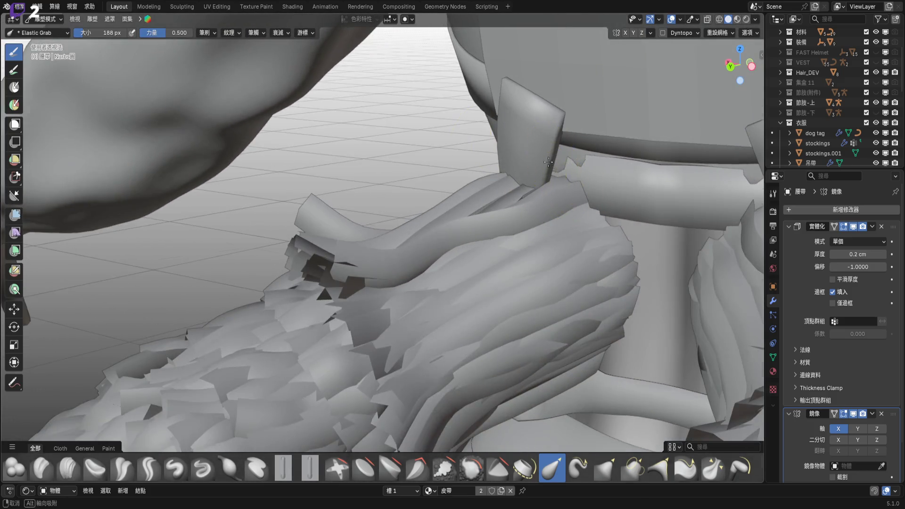
middle_click_drag(548, 162, 549, 166)
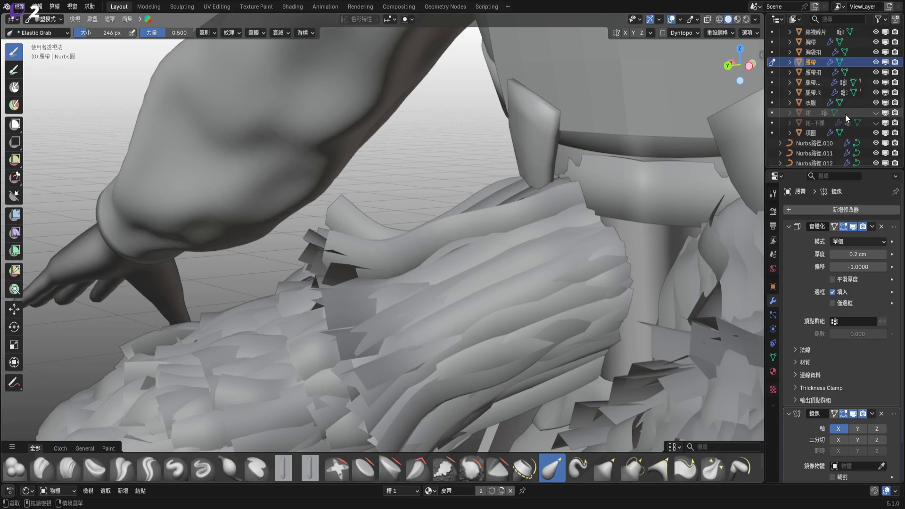
- Inspect the belt and fur from several angles, including a straight back view and from below
scroll(848, 118, "down", 10)
scroll(868, 90, "down", 5)
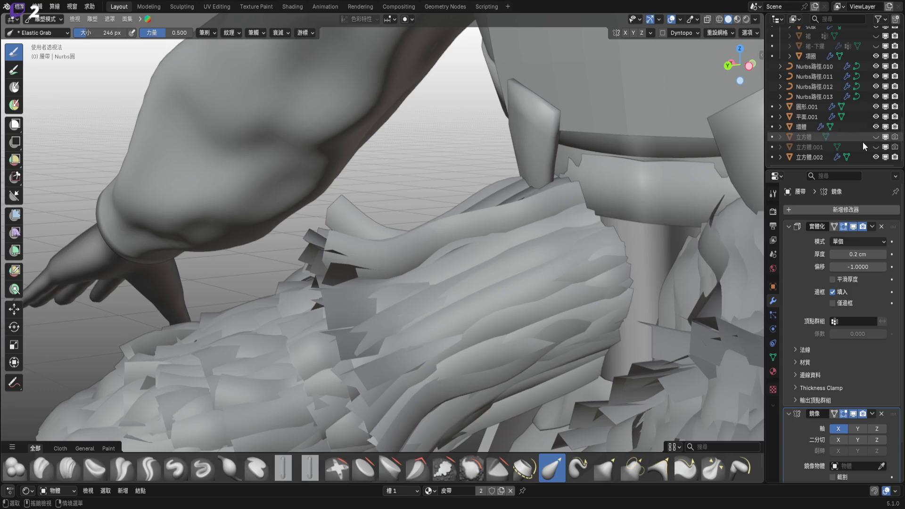
scroll(575, 185, "up", 2)
scroll(575, 185, "up", 3)
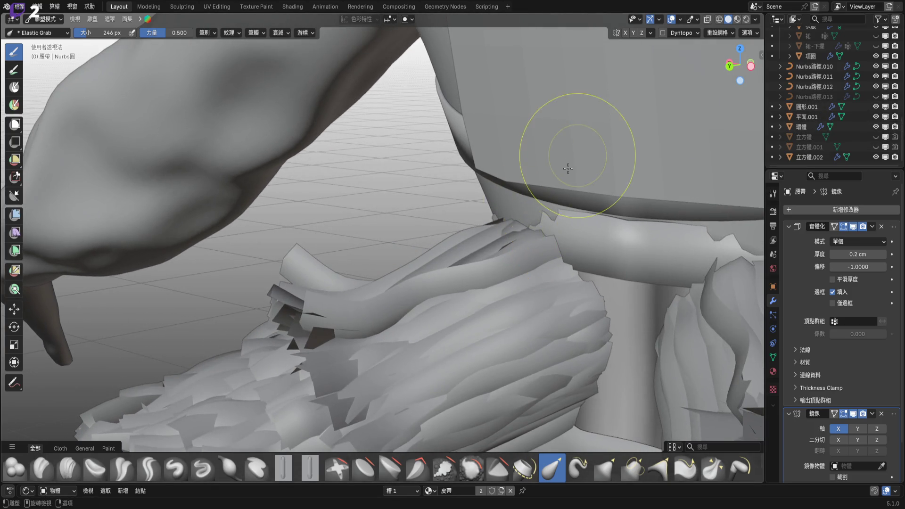
middle_click_drag(495, 208, 725, 69)
left_click(741, 67)
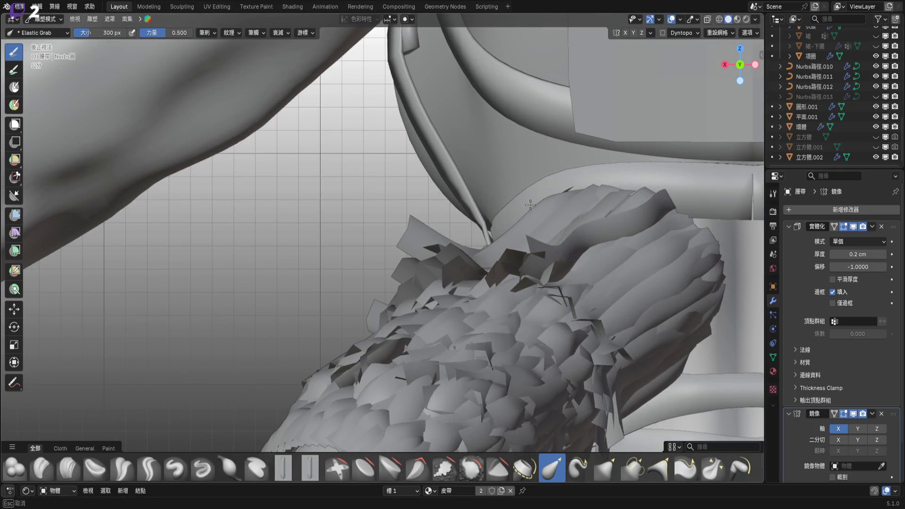
mouse_move(539, 171)
middle_mouse_down()
mouse_move(588, 205)
mouse_move(559, 191)
mouse_move(583, 142)
mouse_move(449, 175)
mouse_move(458, 190)
middle_mouse_up()
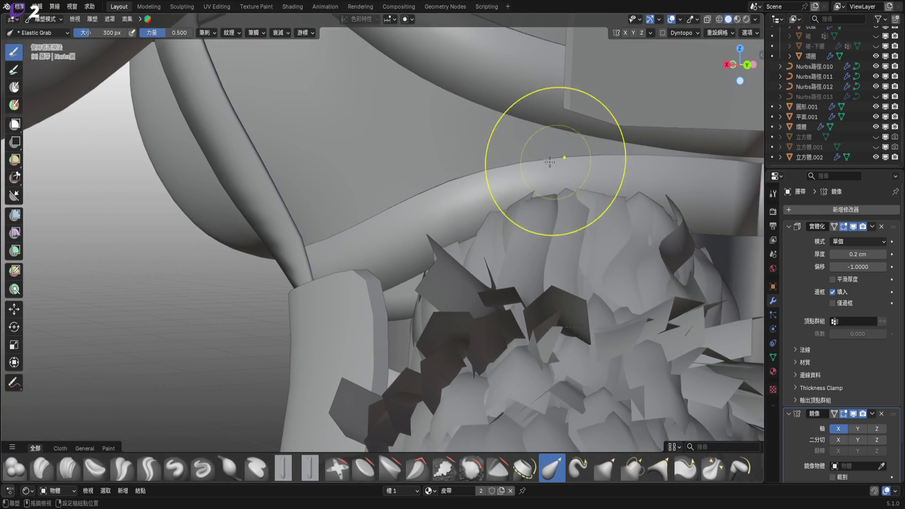
middle_click_drag(550, 162, 509, 176)
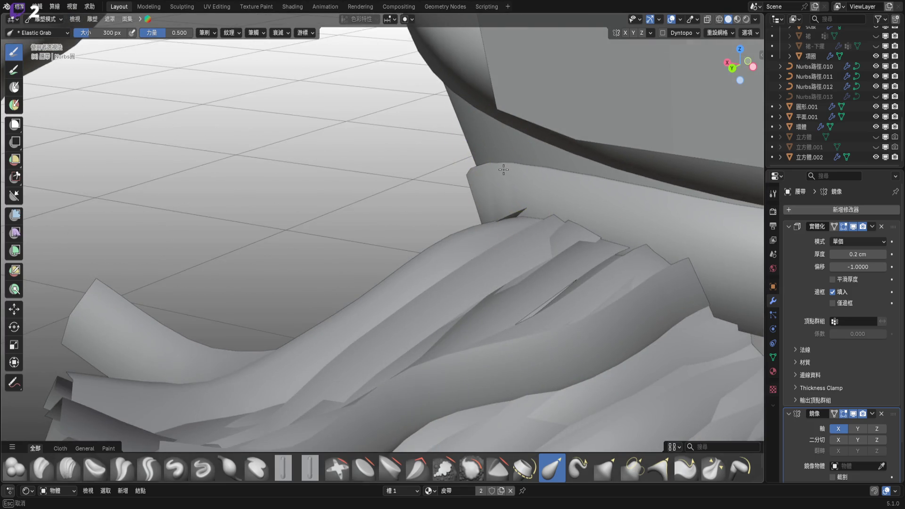
middle_click_drag(504, 172, 506, 177)
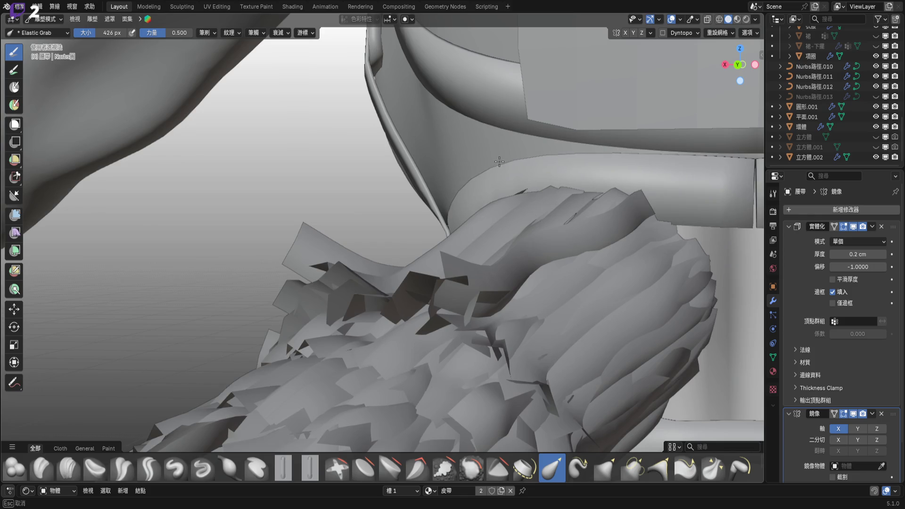
mouse_move(499, 162)
middle_mouse_down()
mouse_move(425, 181)
mouse_move(555, 171)
middle_mouse_up()
- Resize the sculpt brush, snap to the back view, and zoom far in on the belt
key("f")
left_click(427, 175)
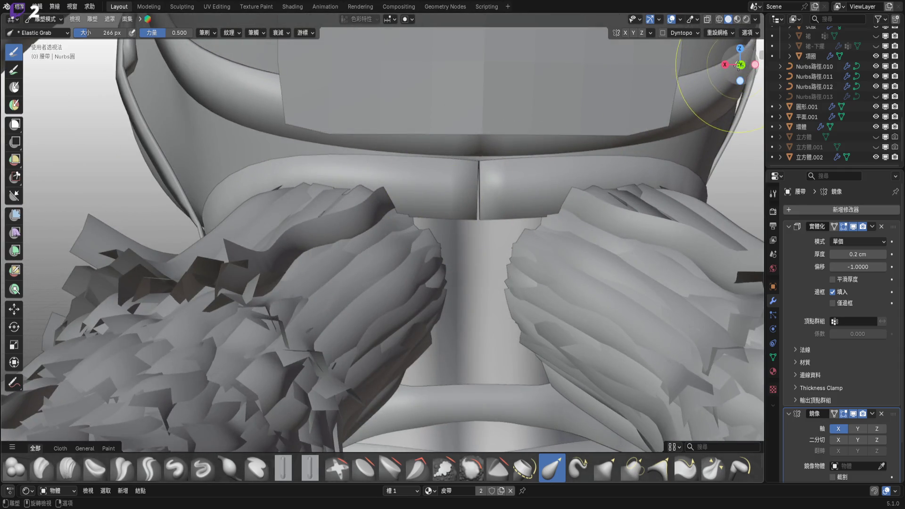
left_click(739, 64)
middle_click_drag(470, 213, 464, 216, "ctrl")
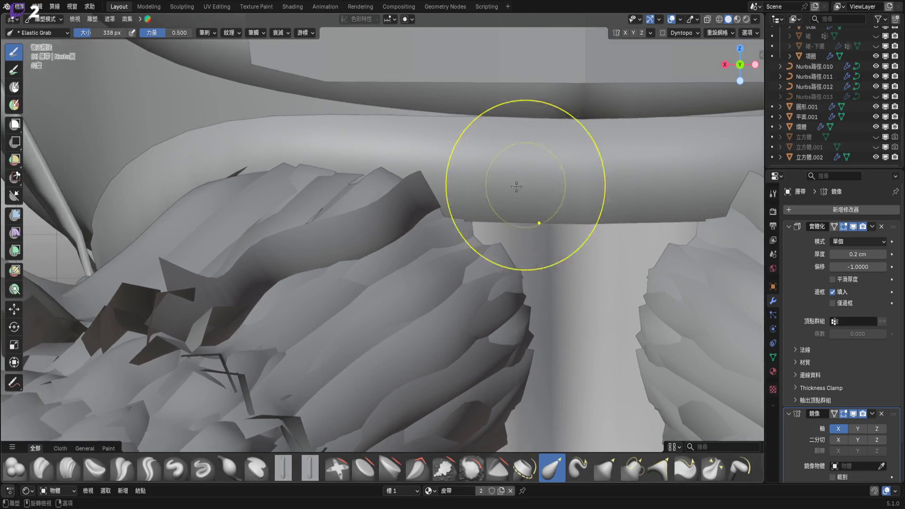
mouse_move(515, 182)
middle_mouse_down()
mouse_move(678, 181)
mouse_move(404, 162)
mouse_move(512, 146)
middle_mouse_up()
mouse_move(394, 182)
middle_mouse_down("ctrl")
mouse_move(410, 178)
mouse_move(389, 179)
mouse_move(408, 167)
mouse_move(313, 126)
mouse_move(282, 176)
mouse_move(293, 150)
mouse_move(394, 162)
middle_mouse_up("ctrl")
key("ctrl+Tab")
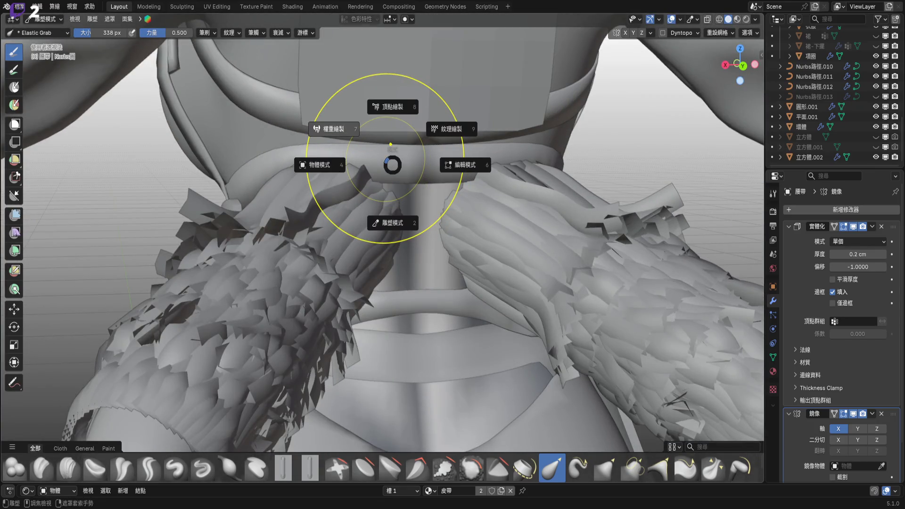
- Leave sculpting via Weight Paint and return to Object Mode
key("7")
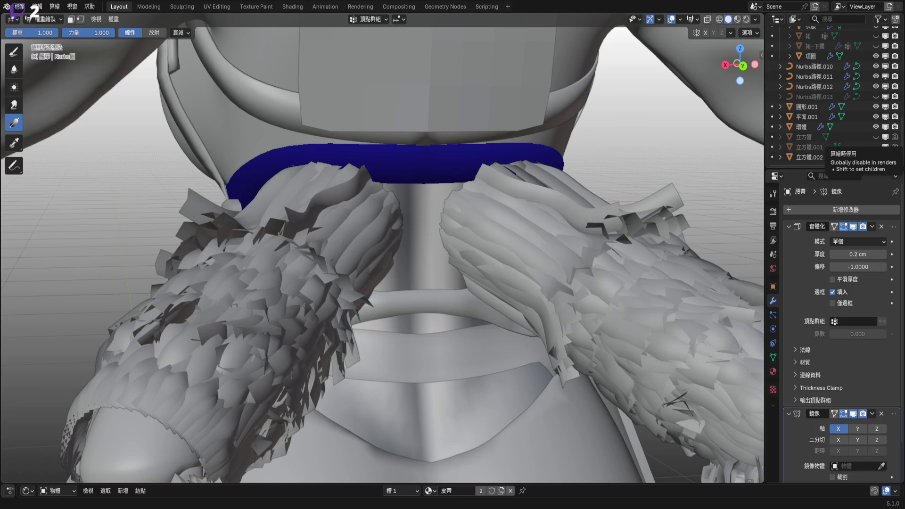
middle_click_drag(474, 171, 487, 187)
key("ctrl+Tab")
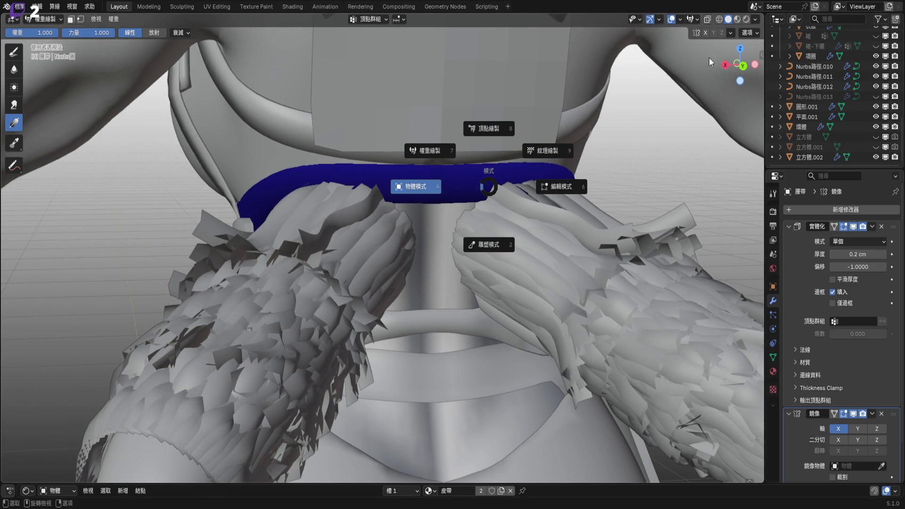
key("4")
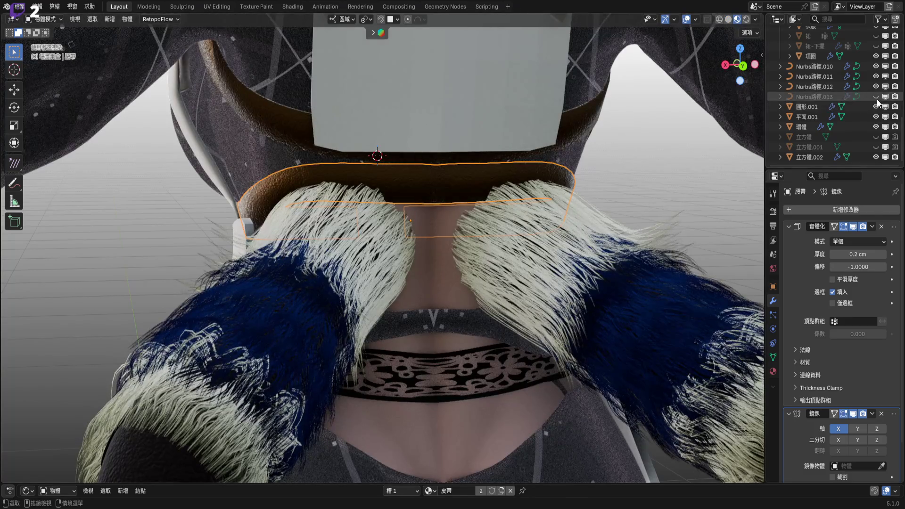
- Unhide the Nurbs路徑.013 back strap, select it from a back view, and enter Edit Mode
left_click(876, 97)
scroll(400, 194, "down", 5)
mouse_move(403, 196)
middle_mouse_down()
mouse_move(476, 197)
mouse_move(409, 194)
mouse_move(442, 194)
middle_mouse_up()
left_click(747, 71)
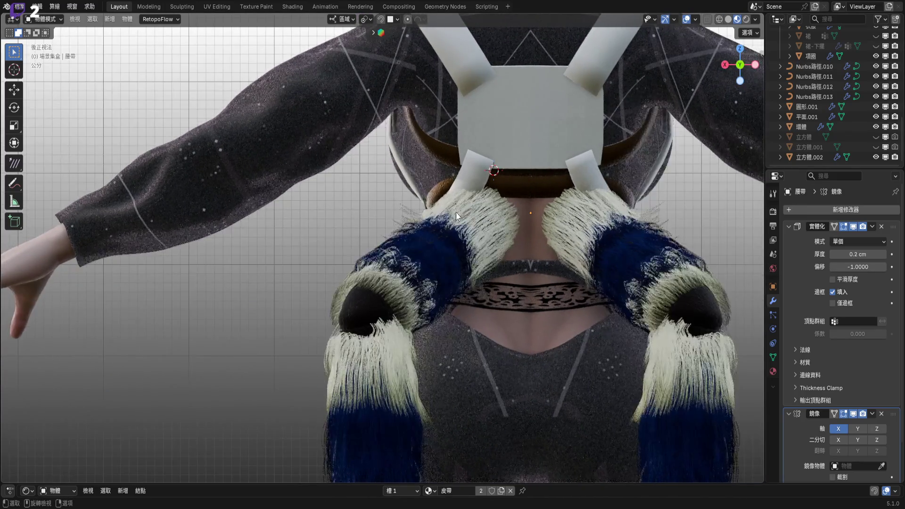
scroll(456, 212, "up", 5)
left_click(597, 177)
mouse_move(545, 171)
middle_mouse_down()
mouse_move(595, 174)
mouse_move(561, 213)
middle_mouse_up()
key("Tab")
- Subdivide the strap curve at a selected point and move the new control point
scroll(553, 209, "up", 1)
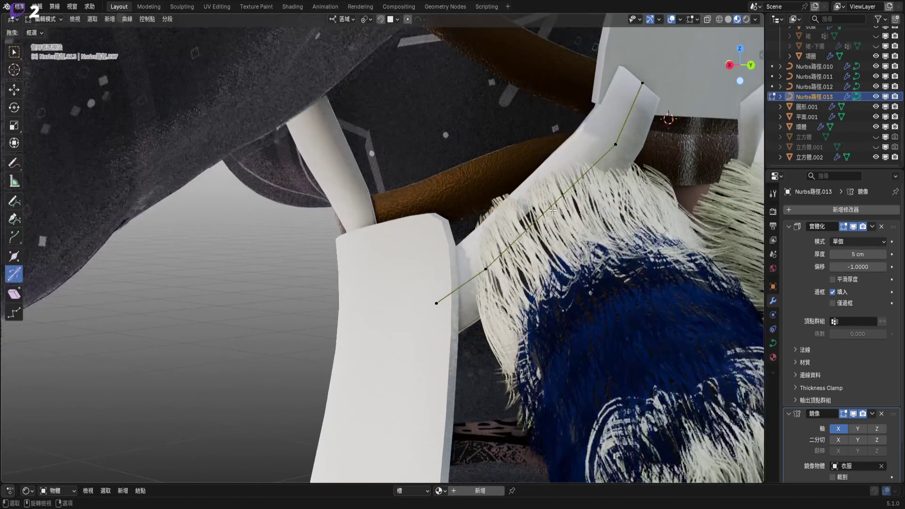
left_click(616, 144)
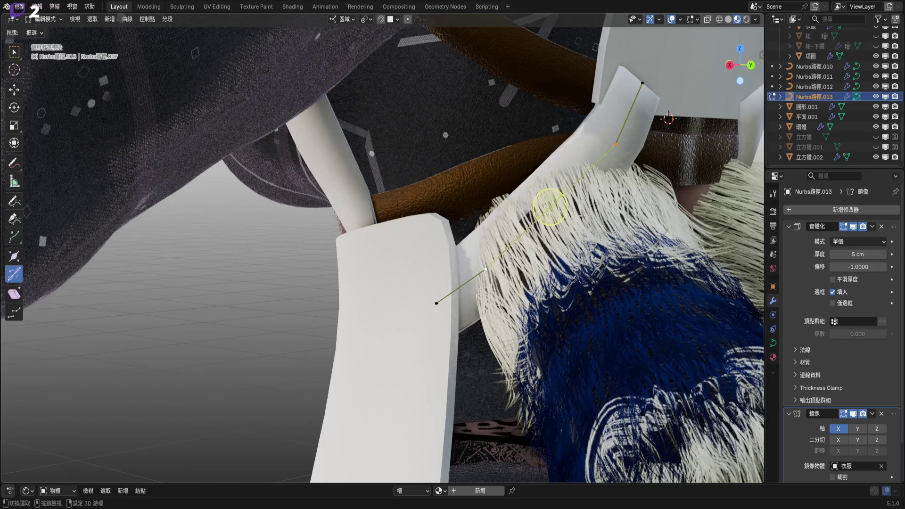
middle_click_drag(582, 215, 558, 243, "shift")
right_click(558, 243)
left_click(554, 179)
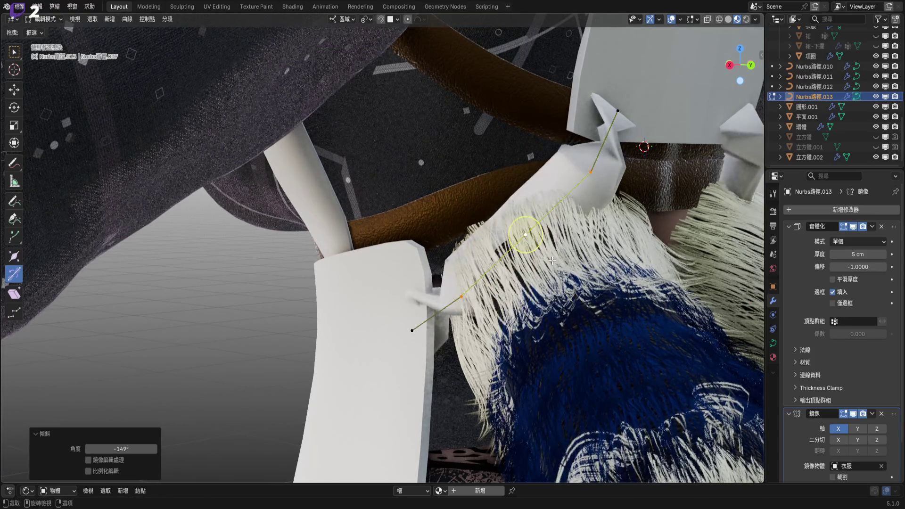
middle_click_drag(525, 234, 519, 254)
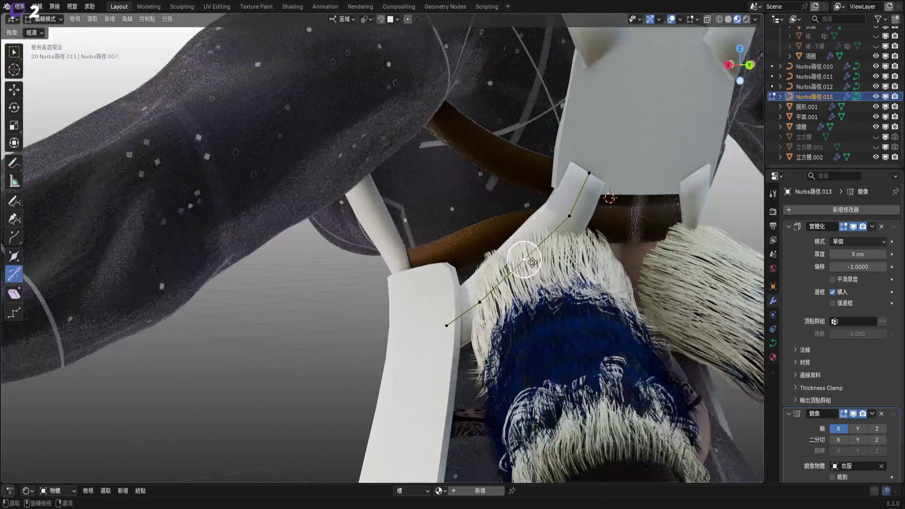
key("g")
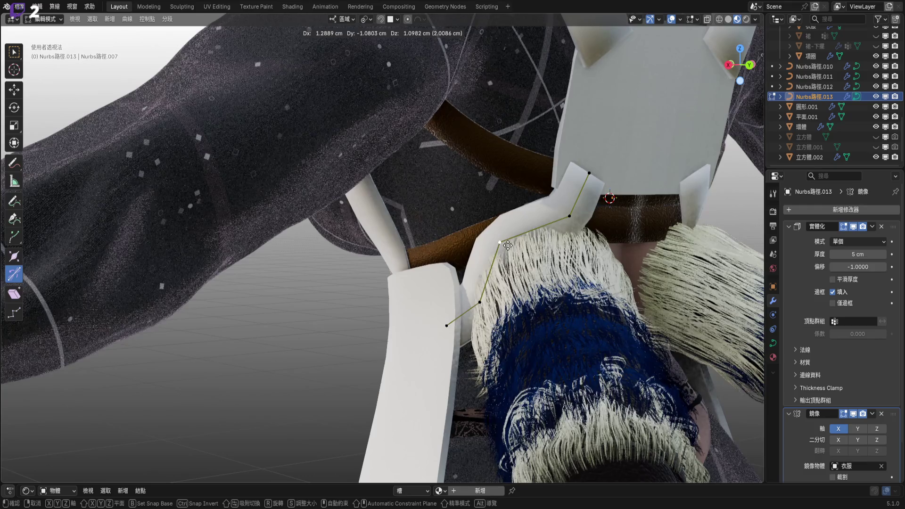
middle_click_drag(508, 245, 500, 250, "shift")
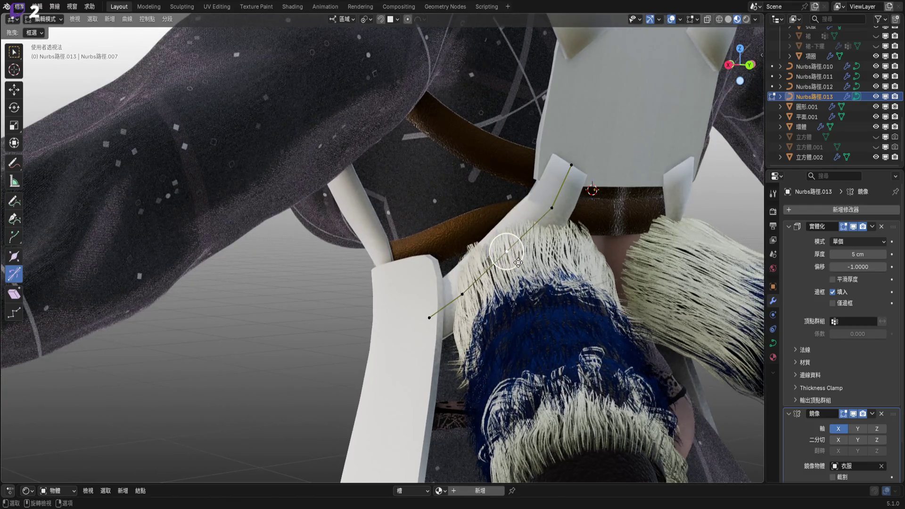
left_click(496, 246)
- Move another strap control point and inspect the curve against the fur from several sides
scroll(500, 203, "up", 3)
middle_click_drag(478, 188, 494, 206)
left_click_drag(489, 195, 474, 182)
middle_click_drag(475, 182, 451, 228)
key("g")
left_click(522, 233)
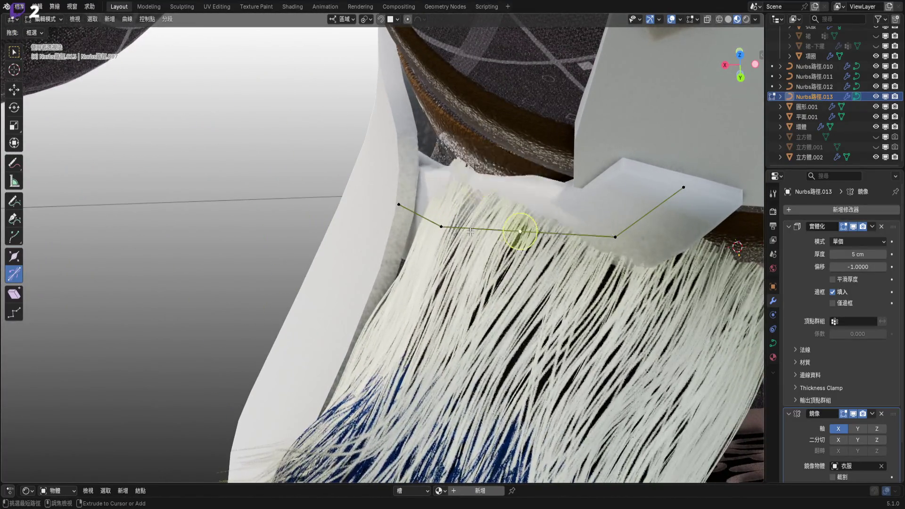
mouse_move(521, 232)
middle_mouse_down()
mouse_move(538, 193)
mouse_move(501, 200)
mouse_move(497, 221)
mouse_move(554, 218)
middle_mouse_up()
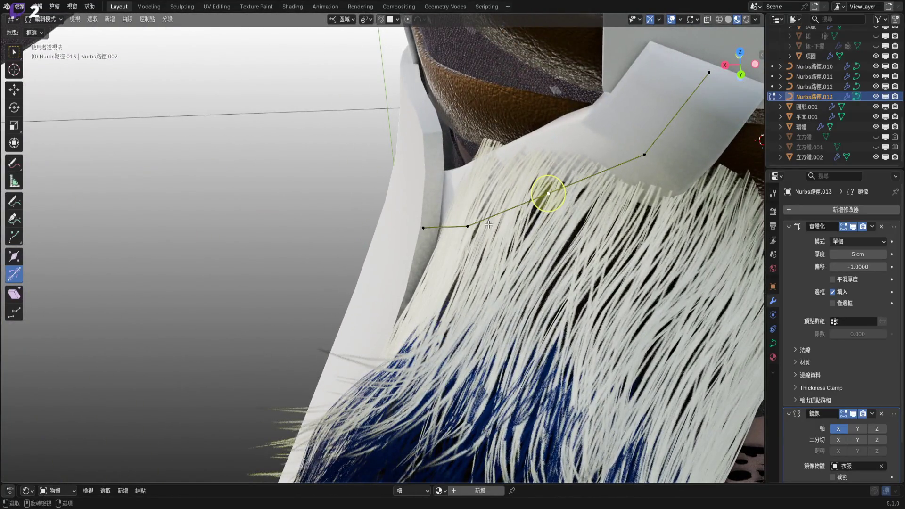
middle_click_drag(489, 224, 434, 255)
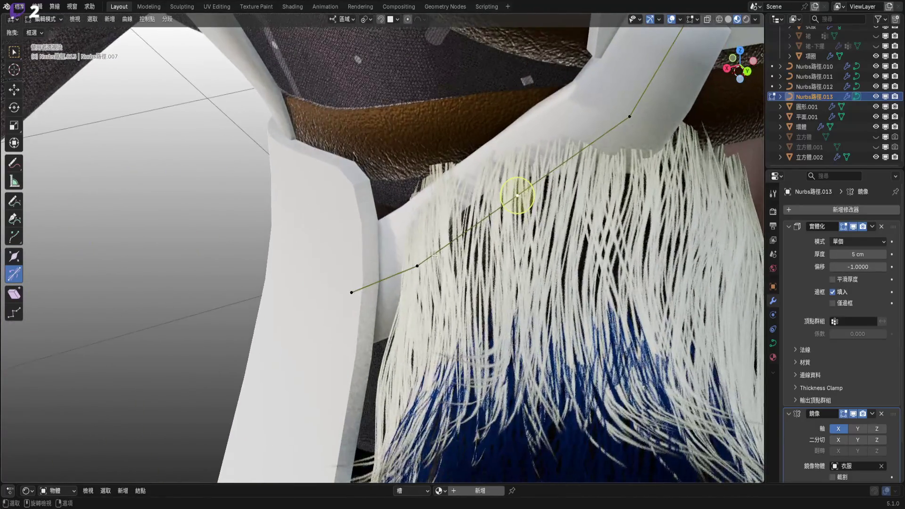
mouse_move(537, 194)
middle_mouse_down()
mouse_move(513, 182)
mouse_move(459, 260)
mouse_move(413, 263)
middle_mouse_up()
- Tilt and reposition curve points with Ctrl+T and G so the strap runs straighter
key("ctrl+t")
left_click(510, 262)
key("g")
left_click(323, 293)
mouse_move(323, 293)
middle_mouse_down()
mouse_move(444, 257)
mouse_move(501, 205)
middle_mouse_up()
left_click(502, 204)
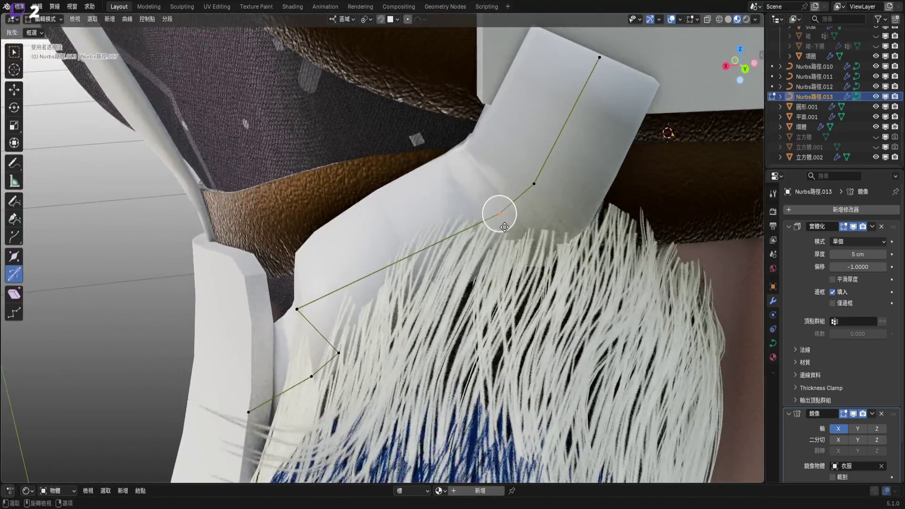
key("ctrl+t")
left_click(297, 309)
left_click_drag(296, 309, 414, 287)
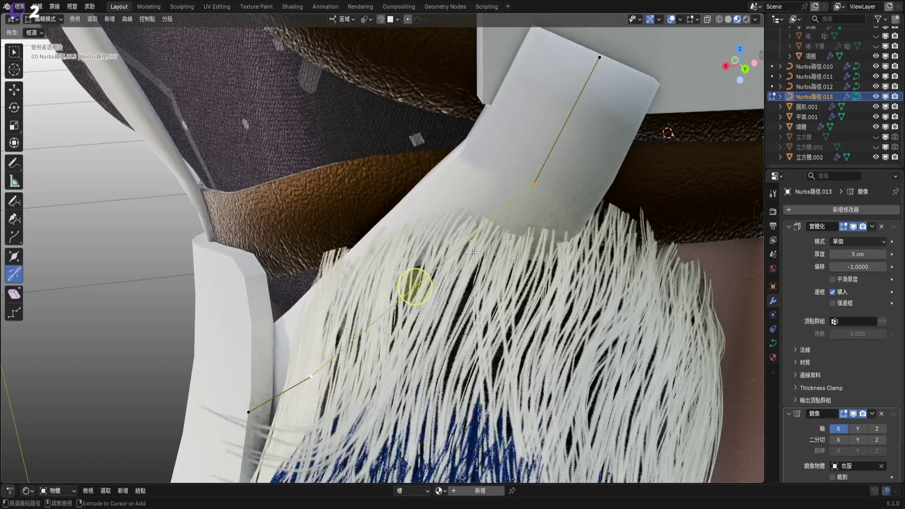
scroll(473, 252, "down", 6)
middle_click_drag(474, 253, 462, 245)
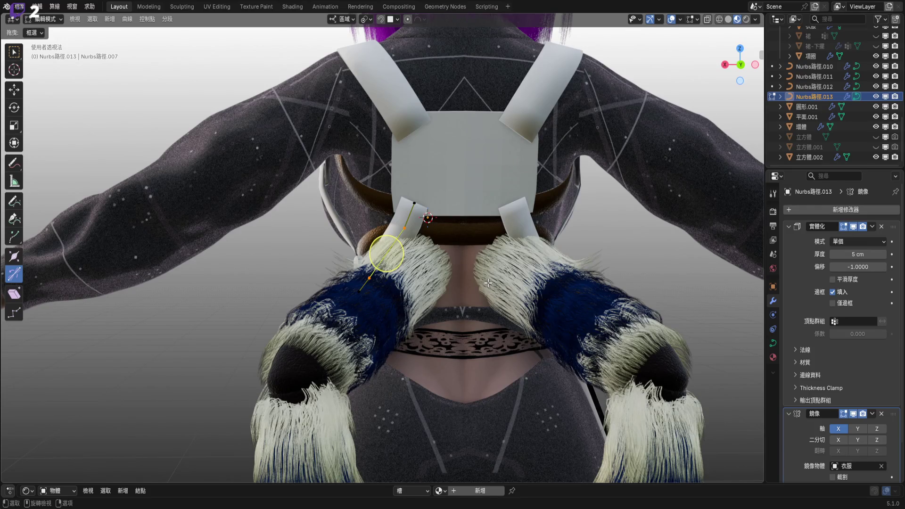
mouse_move(357, 281)
middle_mouse_down()
mouse_move(302, 274)
mouse_move(297, 259)
middle_mouse_up()
scroll(301, 274, "up", 5)
middle_click_drag(286, 248, 211, 286)
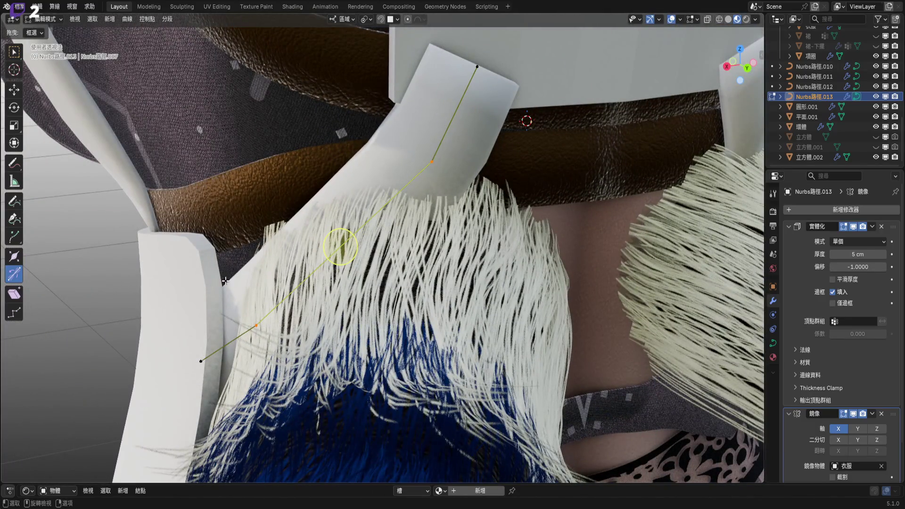
middle_click_drag(293, 282, 356, 259)
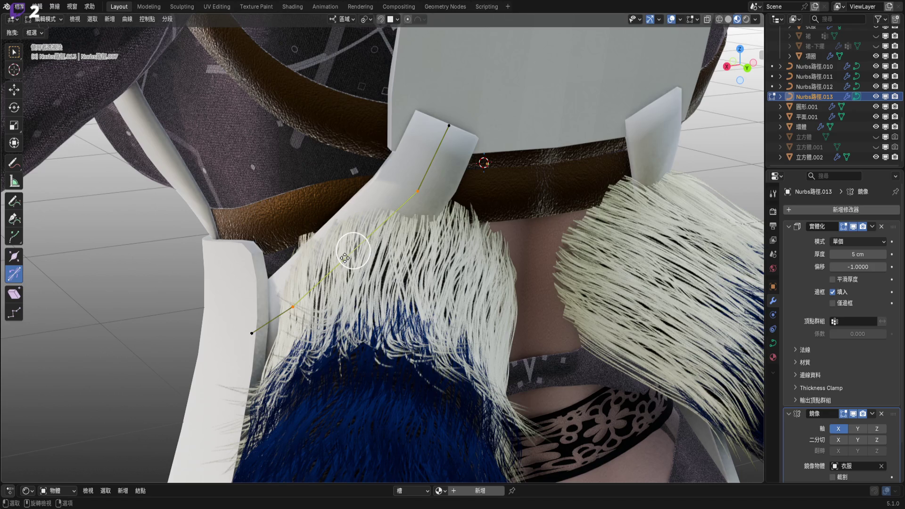
middle_click_drag(354, 228, 486, 222)
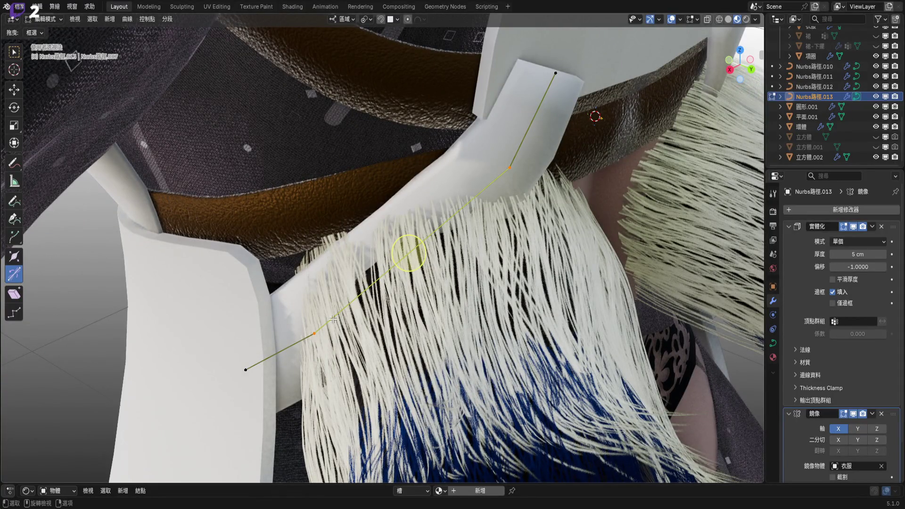
right_click(461, 282)
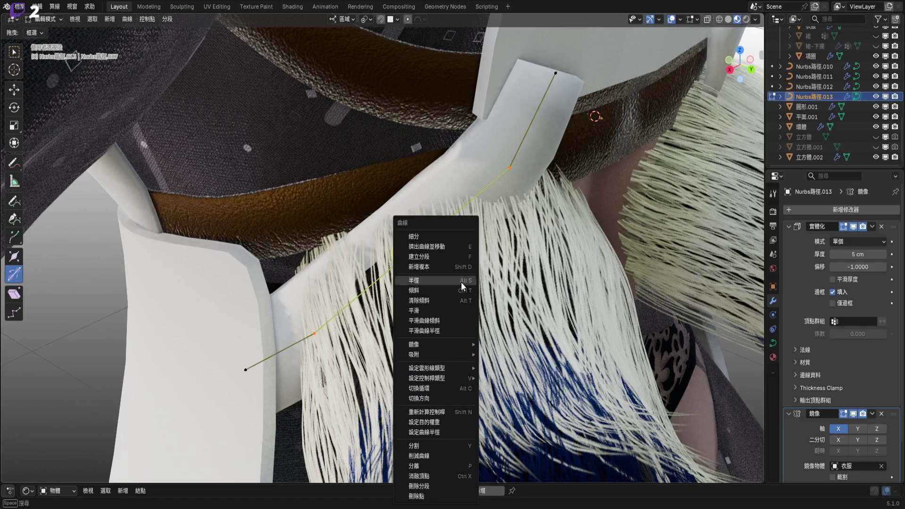
- Subdivide the strap curve and tilt its two selected end points
left_click(457, 235)
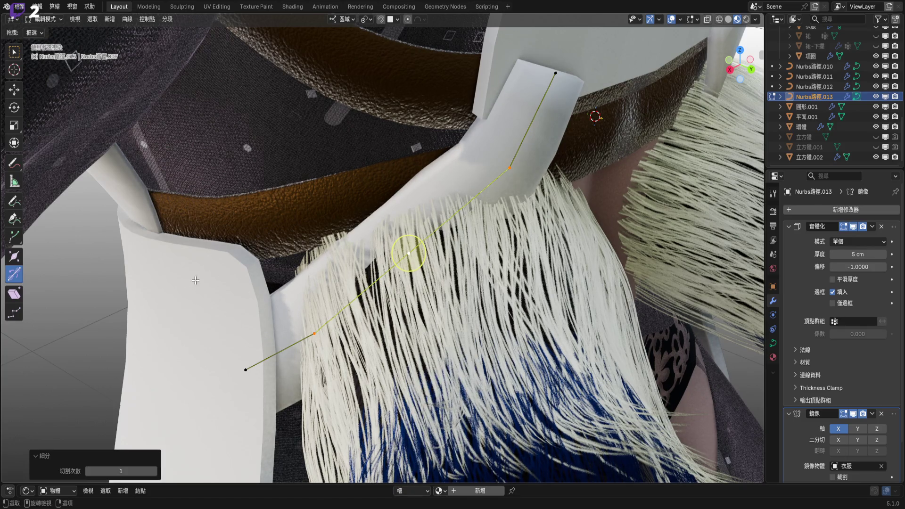
left_click_drag(195, 280, 325, 378)
scroll(283, 344, "up", 4)
key("ctrl+t")
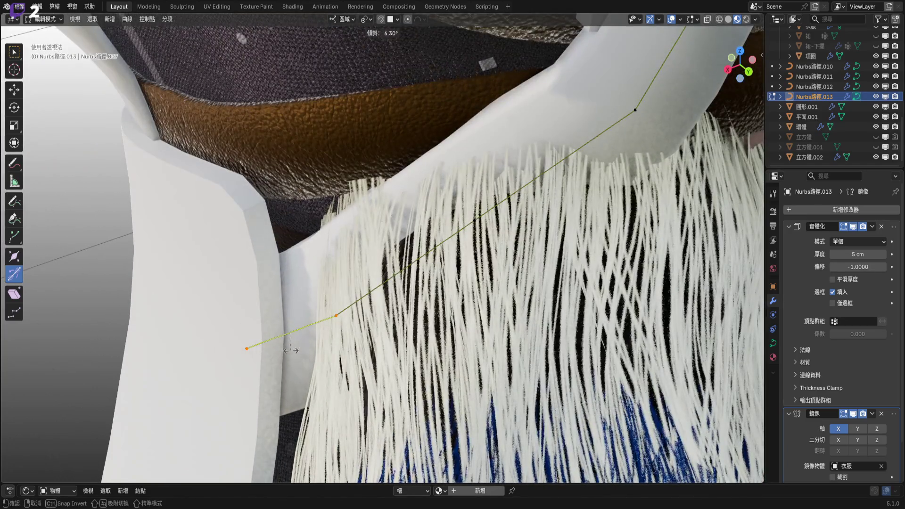
left_click(290, 350)
mouse_move(293, 333)
middle_mouse_down()
mouse_move(366, 245)
mouse_move(394, 274)
middle_mouse_up()
- Move the lower curve point, set its tilt to -1.39°, then check it from the Right view
key("g")
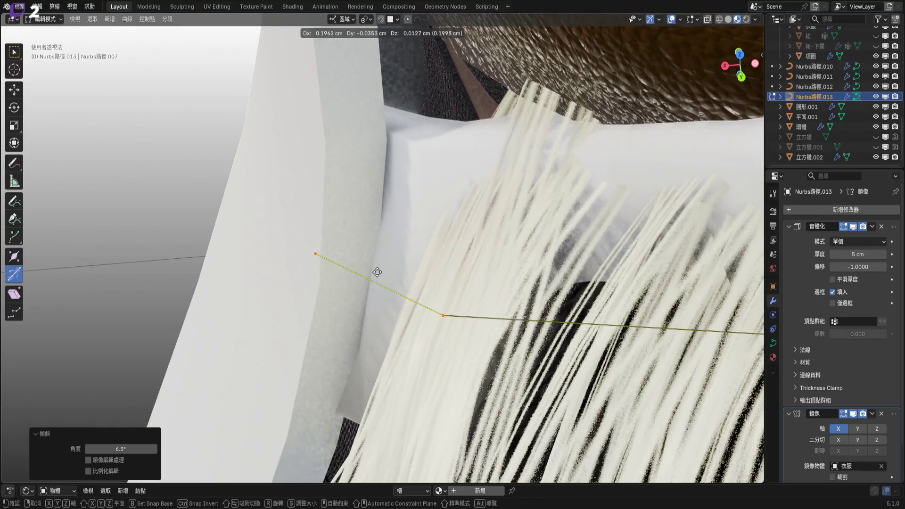
left_click(376, 272)
left_click_drag(359, 296, 362, 297)
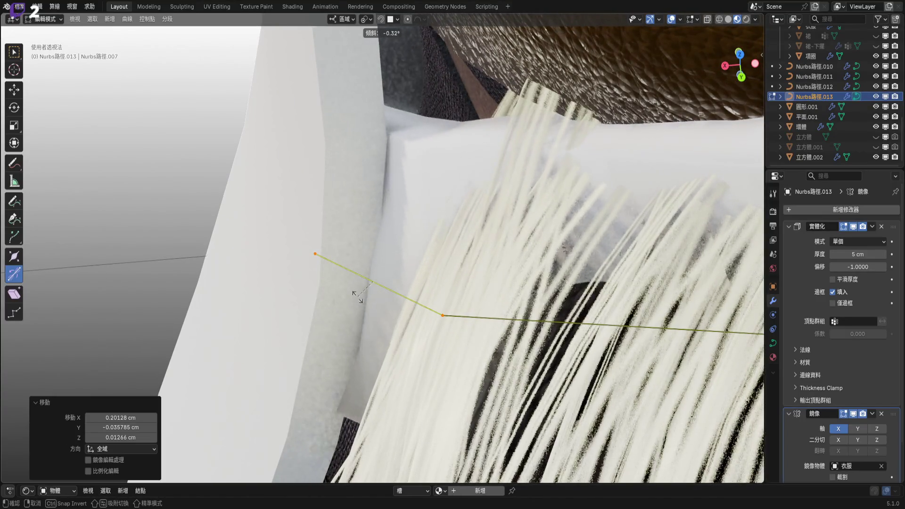
left_click(356, 298)
mouse_move(356, 298)
middle_mouse_down()
mouse_move(544, 159)
mouse_move(430, 219)
middle_mouse_up()
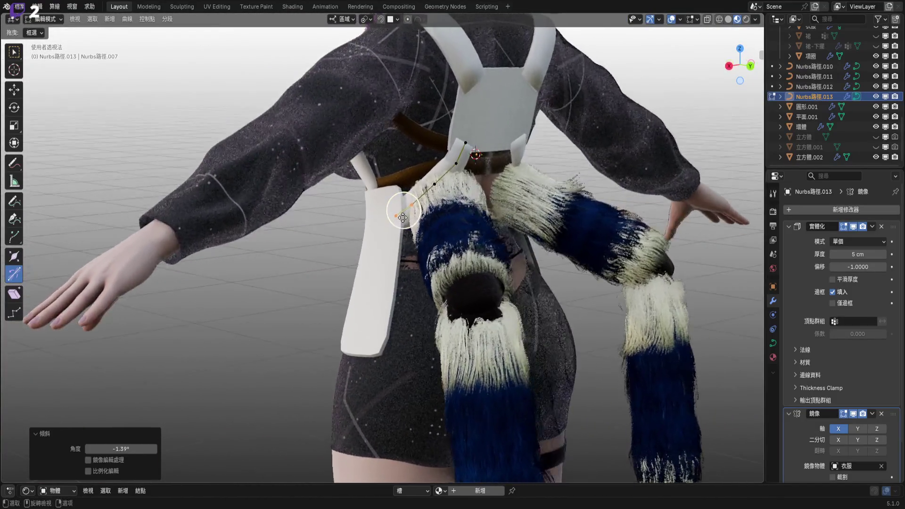
scroll(424, 215, "up", 5)
mouse_move(433, 204)
middle_mouse_down()
mouse_move(326, 262)
mouse_move(640, 108)
middle_mouse_up()
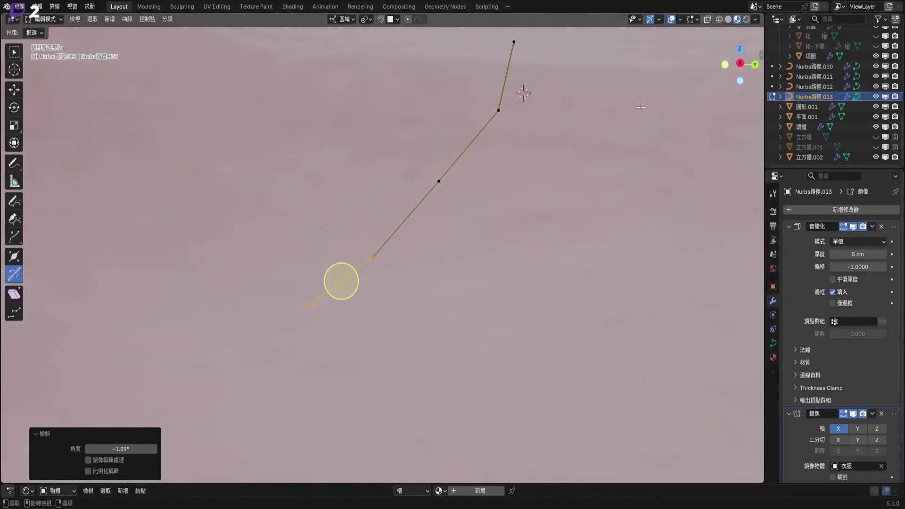
left_click(740, 65)
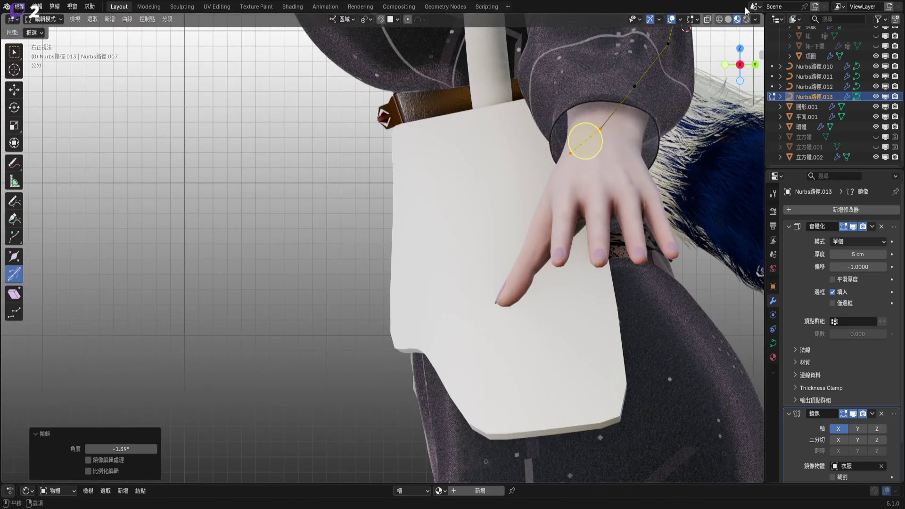
left_click(726, 20)
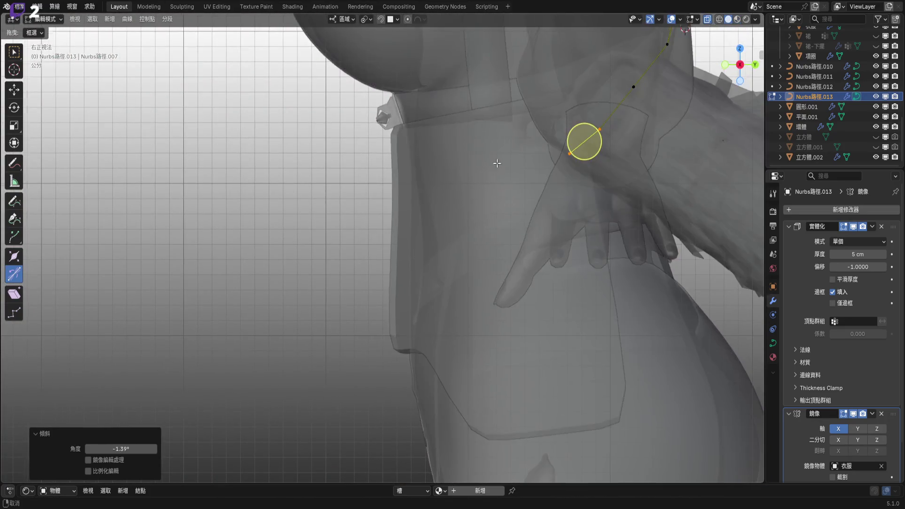
- Move the back strap's lower end point and return to a solid perspective view
key("KP_Decimal")
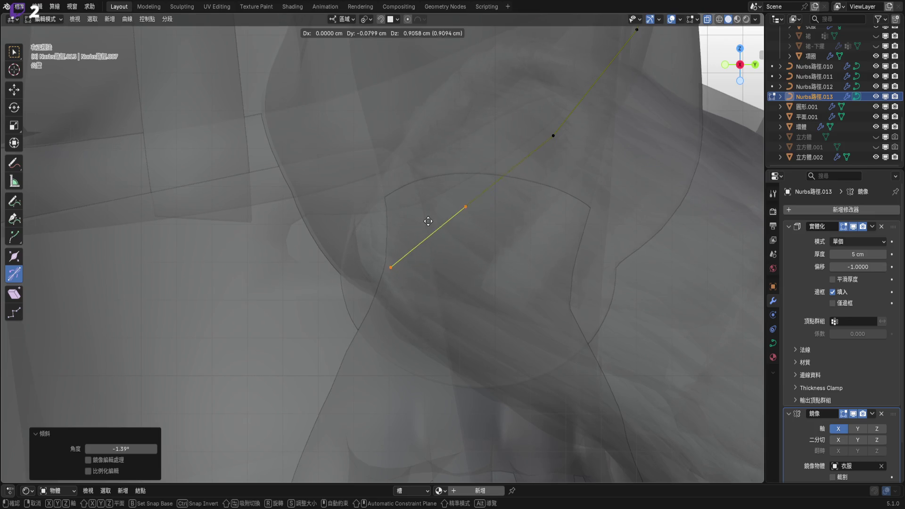
left_click(421, 214)
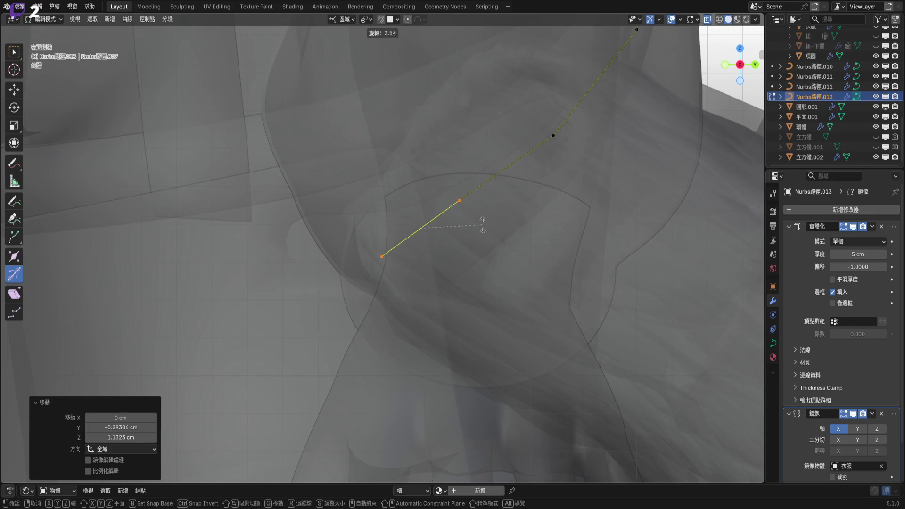
left_click(708, 20)
mouse_move(369, 204)
middle_mouse_down()
mouse_move(444, 205)
mouse_move(303, 248)
mouse_move(533, 269)
middle_mouse_up()
scroll(444, 205, "up", 5)
left_click(350, 254, "shift")
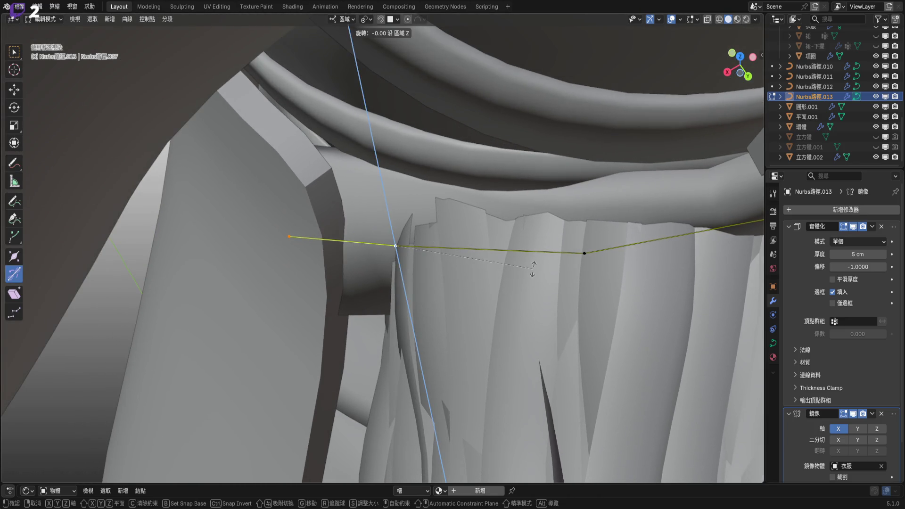
middle_click_drag(340, 239, 320, 374)
- Rotate the lower strap end point 9.11° and tilt it -7.95°
key("y")
left_click(494, 235)
middle_click_drag(494, 234, 510, 181)
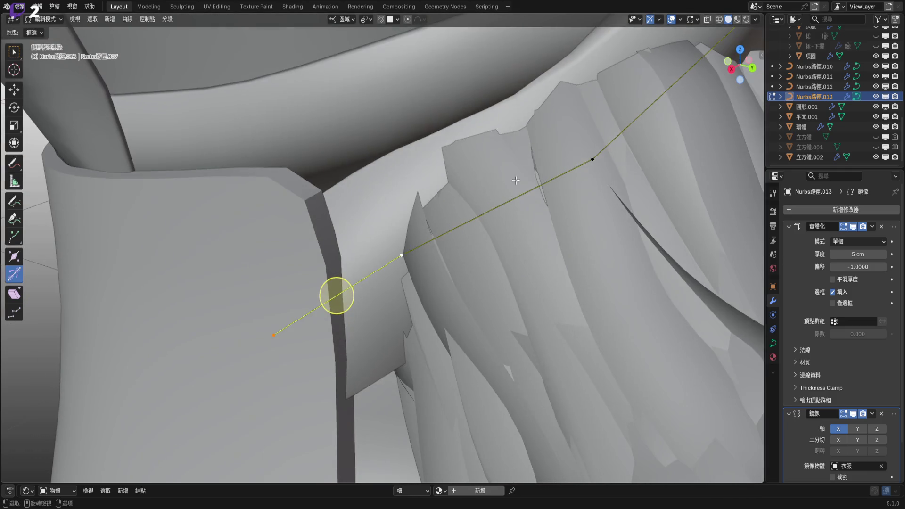
left_click(540, 219)
middle_click_drag(329, 279, 350, 253)
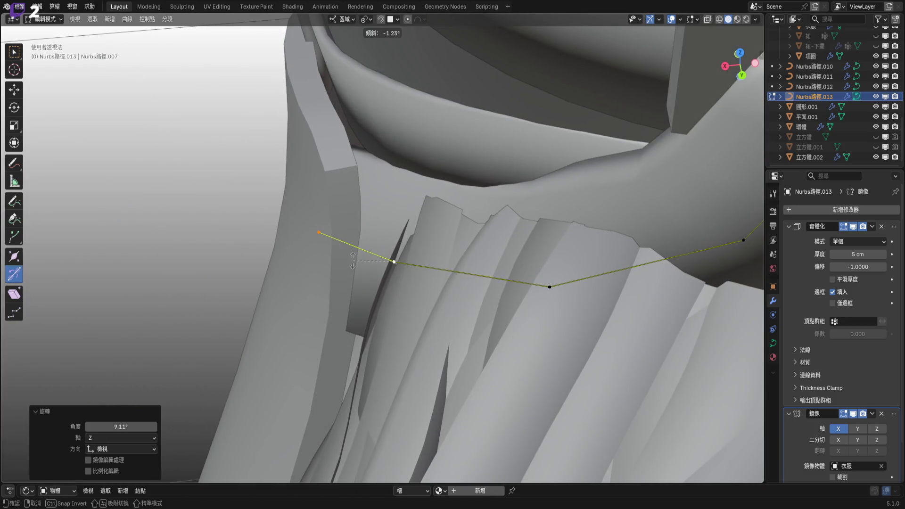
left_click(359, 265)
mouse_move(353, 247)
middle_mouse_down()
mouse_move(393, 241)
mouse_move(382, 235)
middle_mouse_up()
- Shift the lower end point again and orbit to review the whole strap
key("g")
left_click(389, 241)
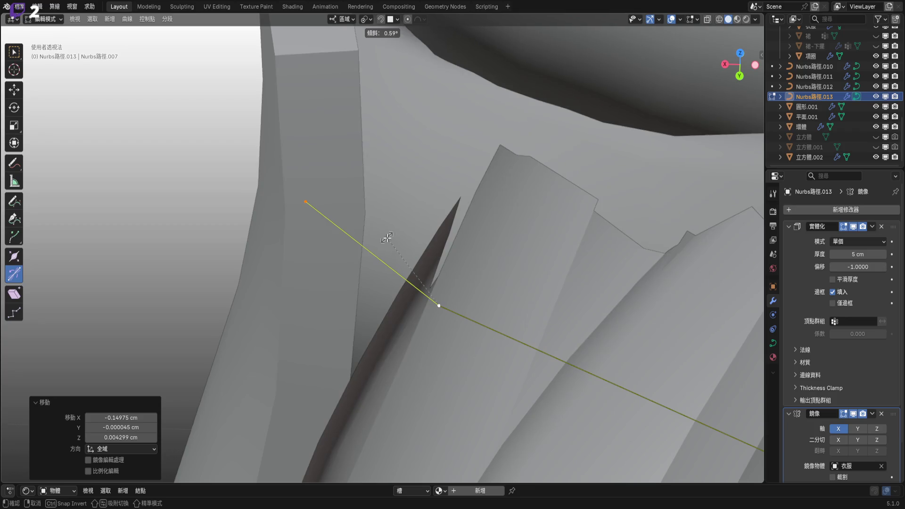
right_click(363, 243)
mouse_move(367, 247)
middle_mouse_down()
mouse_move(421, 253)
mouse_move(739, 81)
middle_mouse_up()
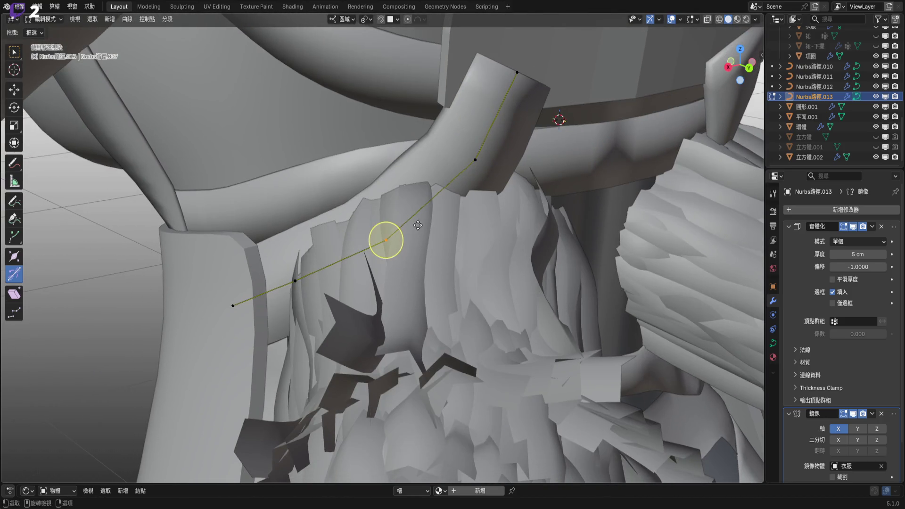
mouse_move(418, 225)
middle_mouse_down()
mouse_move(390, 245)
mouse_move(419, 248)
mouse_move(425, 262)
mouse_move(399, 242)
mouse_move(425, 240)
middle_mouse_up()
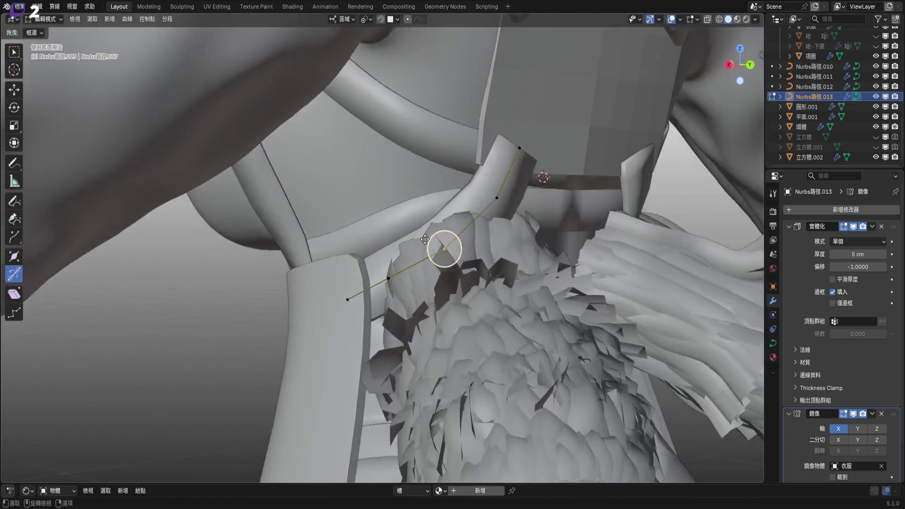
scroll(424, 255, "down", 8)
scroll(412, 278, "up", 8)
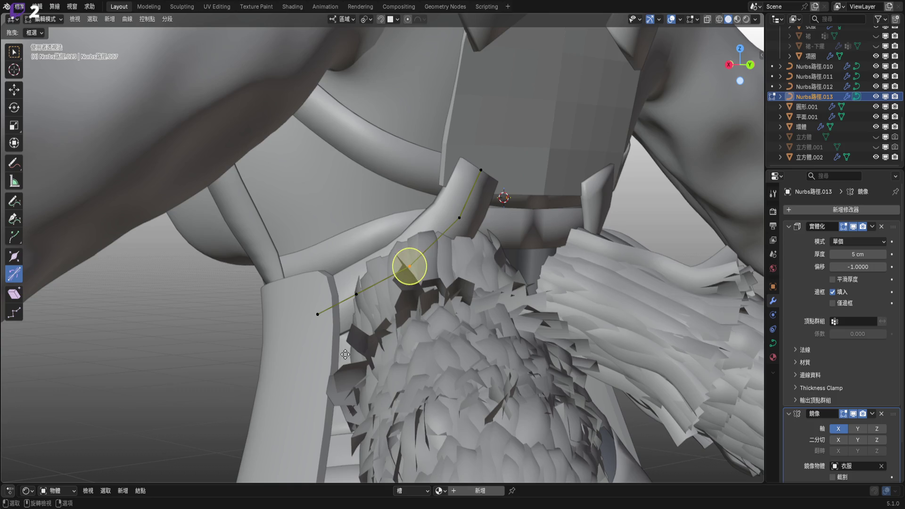
- Try scaling the strap's end points twice, undoing both attempts
scroll(350, 352, "up", 5)
key("s")
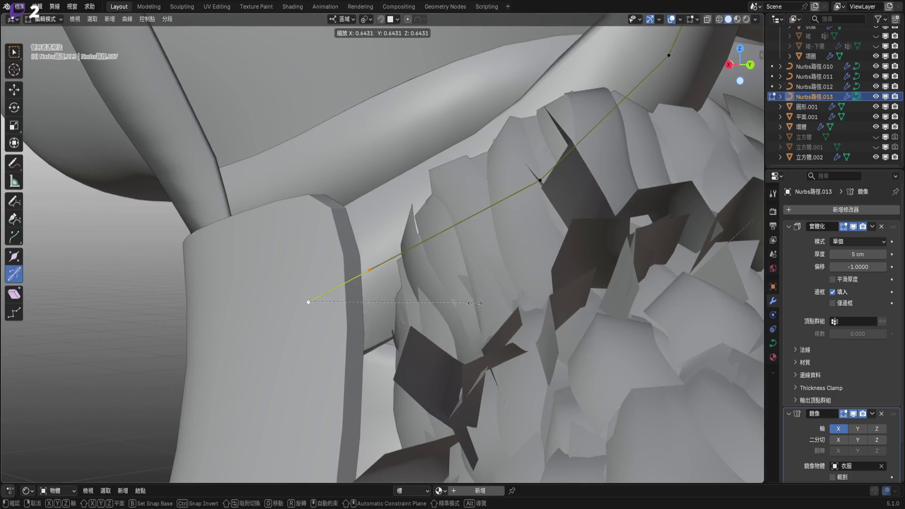
left_click(424, 324)
middle_click_drag(327, 293, 249, 314)
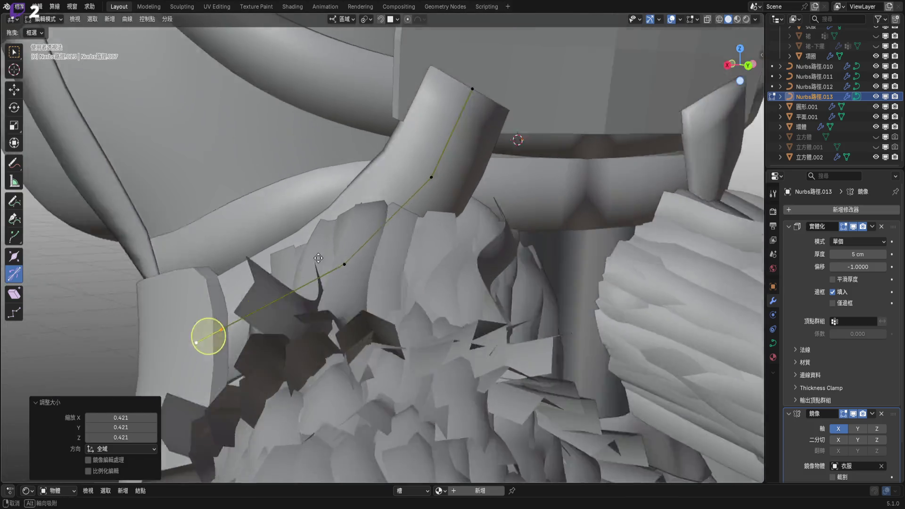
key("ctrl+z")
key("s")
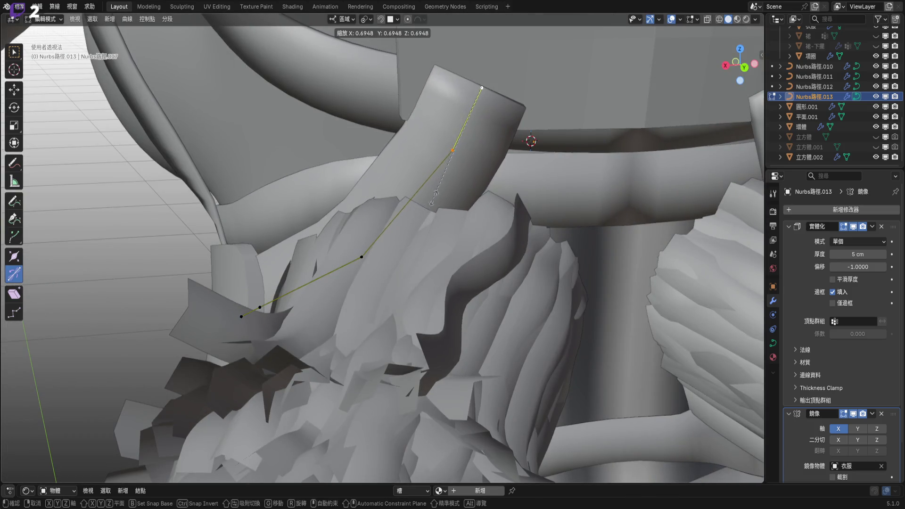
left_click(433, 201)
middle_click_drag(432, 200, 513, 236)
key("ctrl+z")
- Slide the upper strap point 0.85144 cm along its local X axis
key("g")
key("z")
key("z")
key("x")
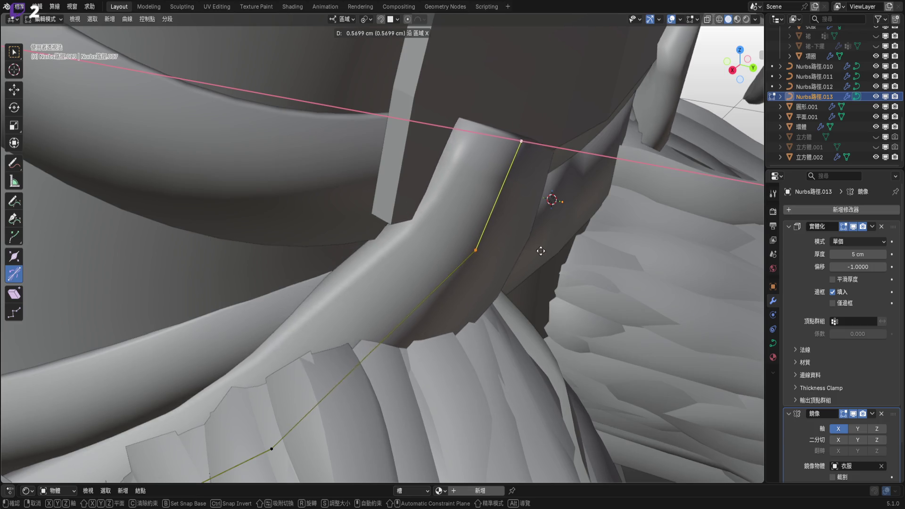
left_click(551, 260)
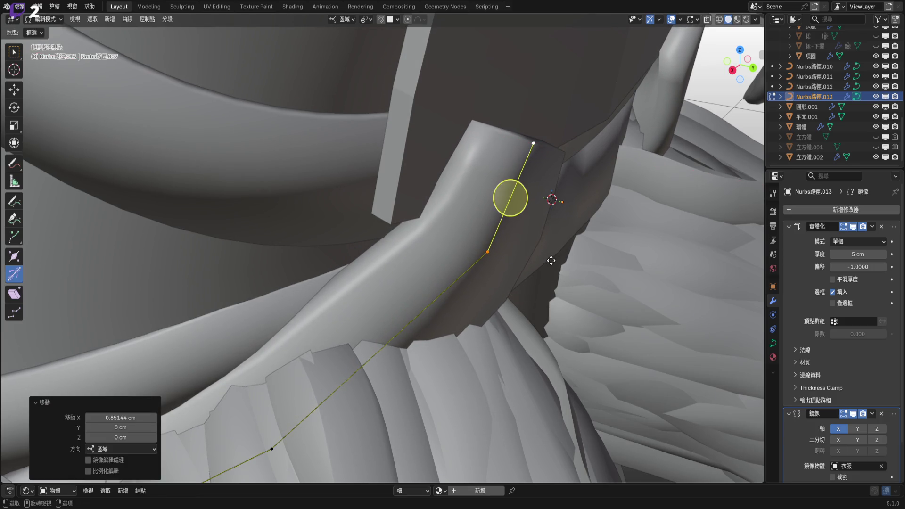
left_click(488, 251, "shift")
mouse_move(494, 249)
middle_mouse_down()
mouse_move(618, 246)
mouse_move(581, 234)
mouse_move(575, 213)
mouse_move(582, 221)
mouse_move(552, 231)
middle_mouse_up()
- Rotate the upper point -6.57° about Z and reposition it in back view
key("r")
left_click(598, 233)
key("r")
left_click(594, 247)
mouse_move(698, 13)
middle_mouse_down()
mouse_move(406, 174)
mouse_move(750, 76)
middle_mouse_up()
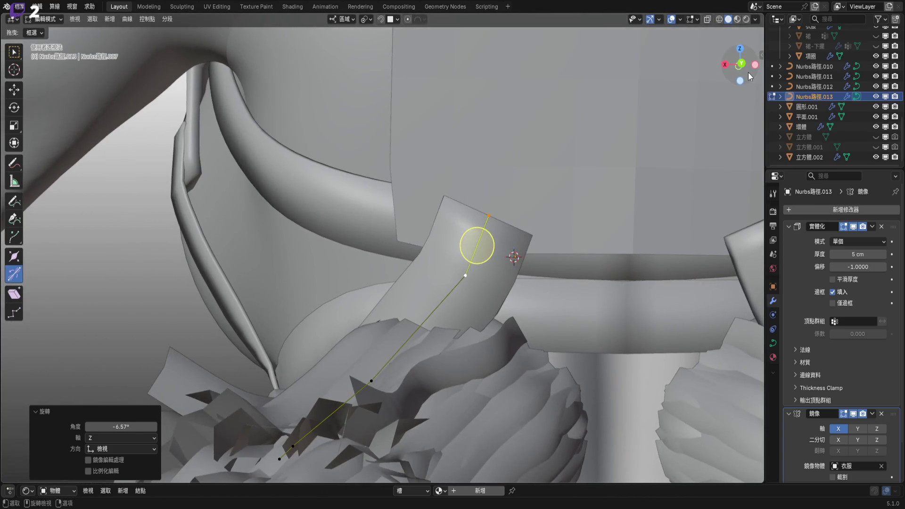
left_click(742, 63)
key("g")
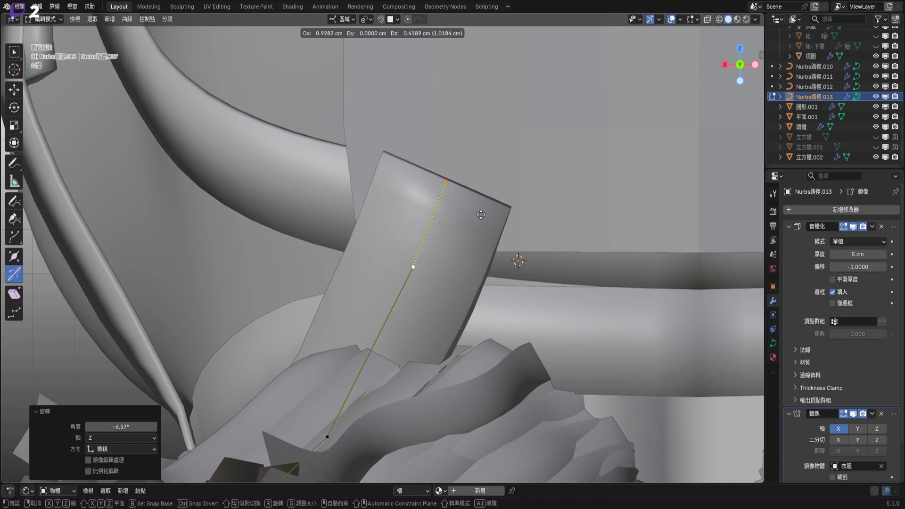
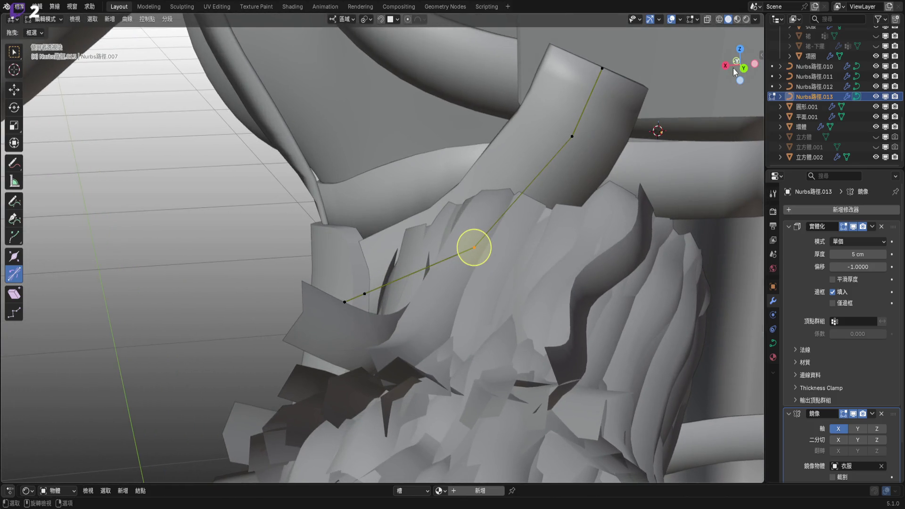
- From the back view, move the selected strap point to a new position
left_click(744, 68)
key("g")
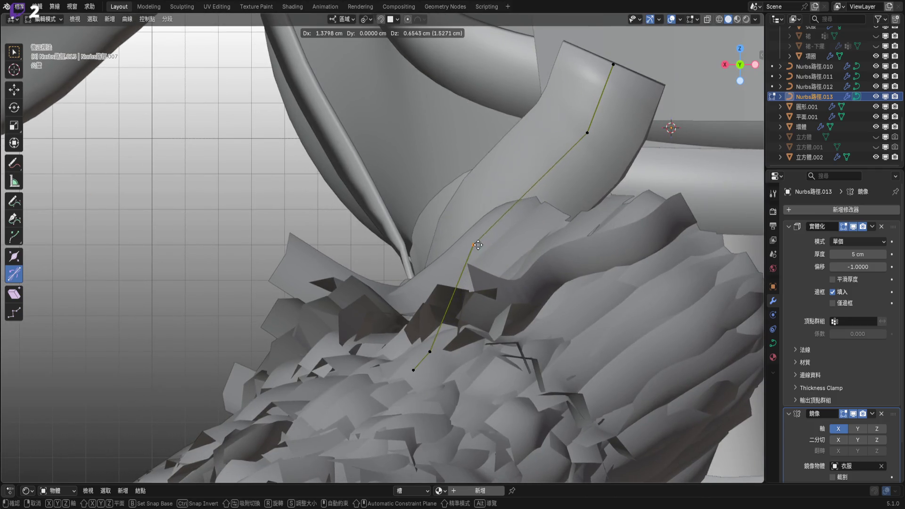
left_click(463, 242)
middle_click_drag(439, 256, 441, 240)
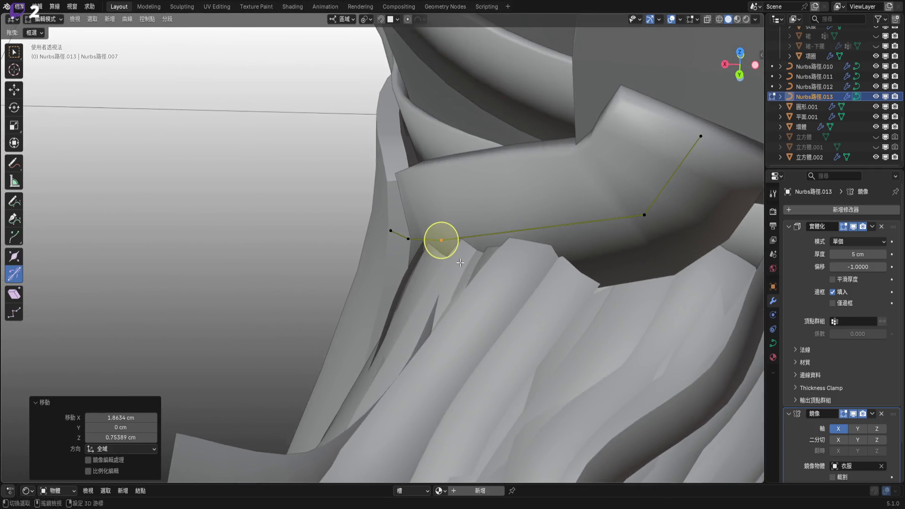
- Twist the strap at the selected point and raise the curve's preview resolution to 4
left_click(772, 344)
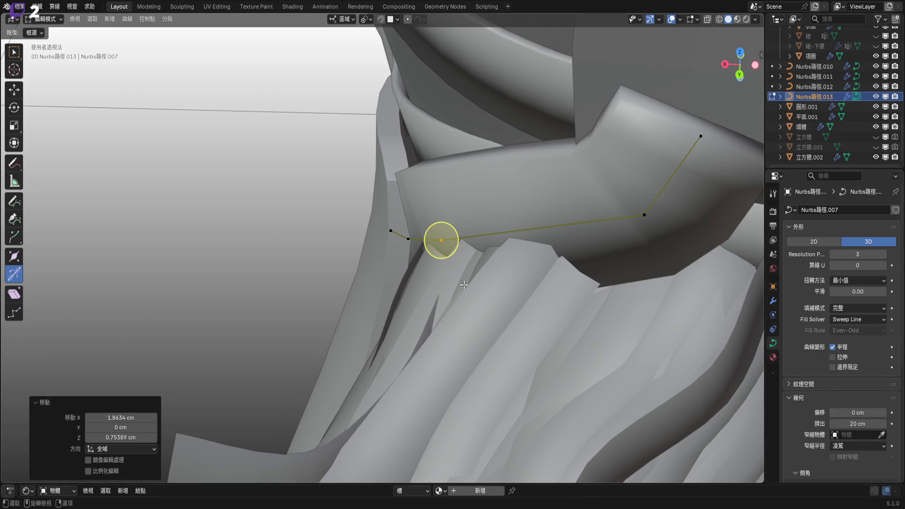
left_click_drag(460, 253, 518, 264)
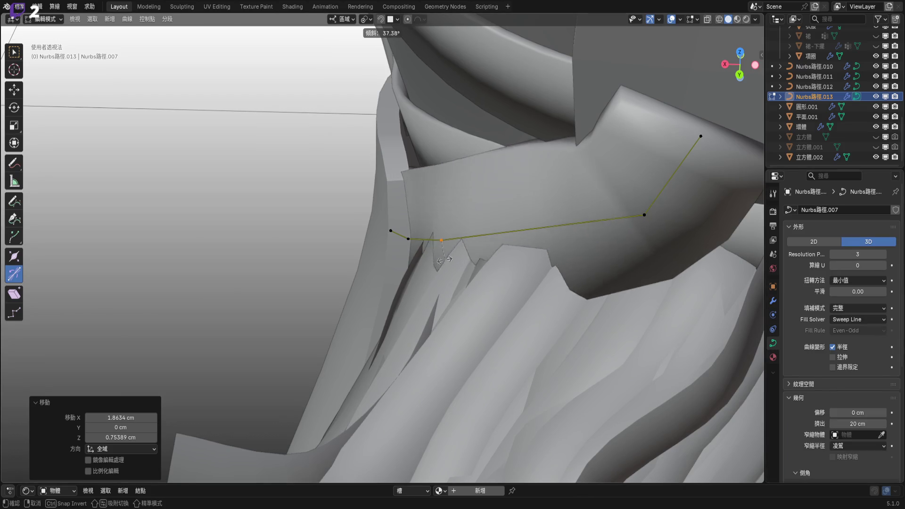
left_click(884, 254)
mouse_move(424, 283)
middle_mouse_down()
mouse_move(416, 288)
mouse_move(499, 233)
mouse_move(466, 270)
mouse_move(513, 221)
mouse_move(393, 257)
mouse_move(460, 205)
middle_mouse_up()
- Reposition two more strap points so the curve follows the body
key("g")
left_click(410, 254)
key("g")
left_click(450, 283)
- Subdivide the strap segment to add a midpoint
right_click(511, 211)
left_click(511, 209)
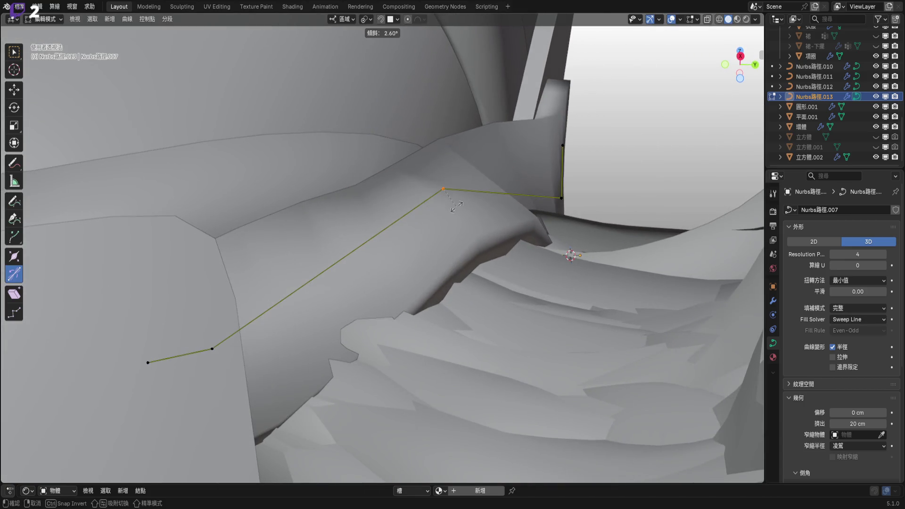
mouse_move(459, 205)
middle_mouse_down()
mouse_move(400, 258)
mouse_move(476, 248)
middle_mouse_up()
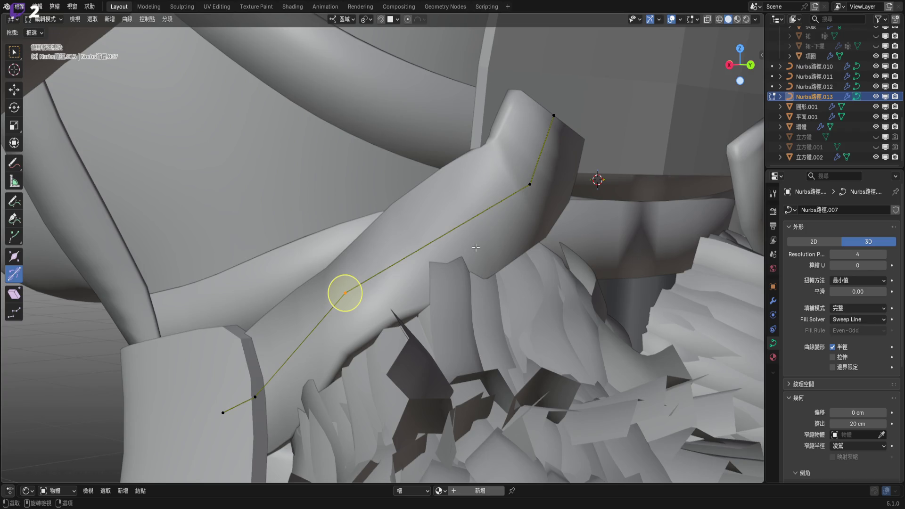
right_click(530, 187)
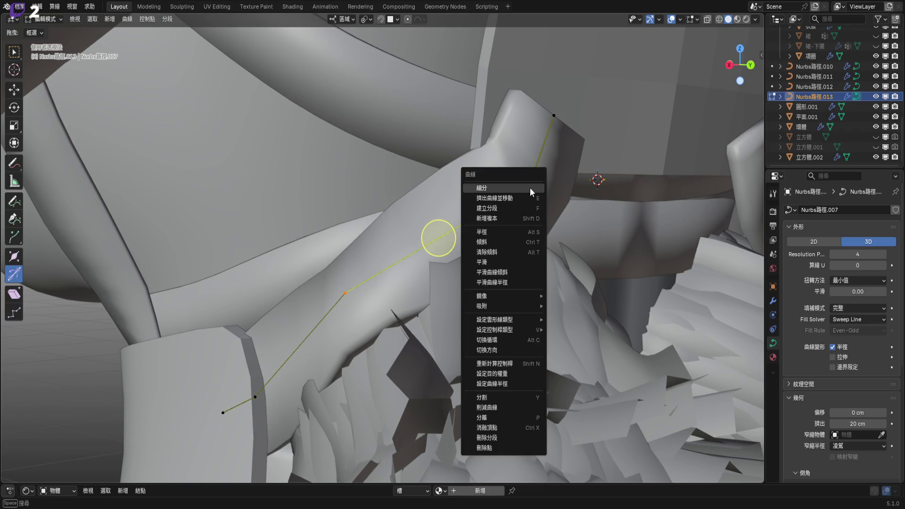
- Subdivide the strap segments to add control points and delete an unneeded one
left_click(530, 187)
middle_click_drag(439, 237, 525, 186, "shift")
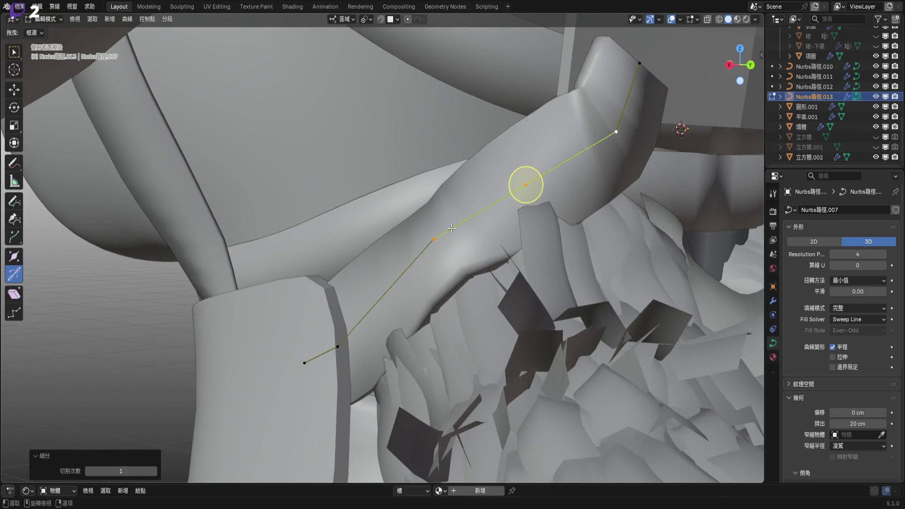
right_click(516, 243)
left_click(509, 237)
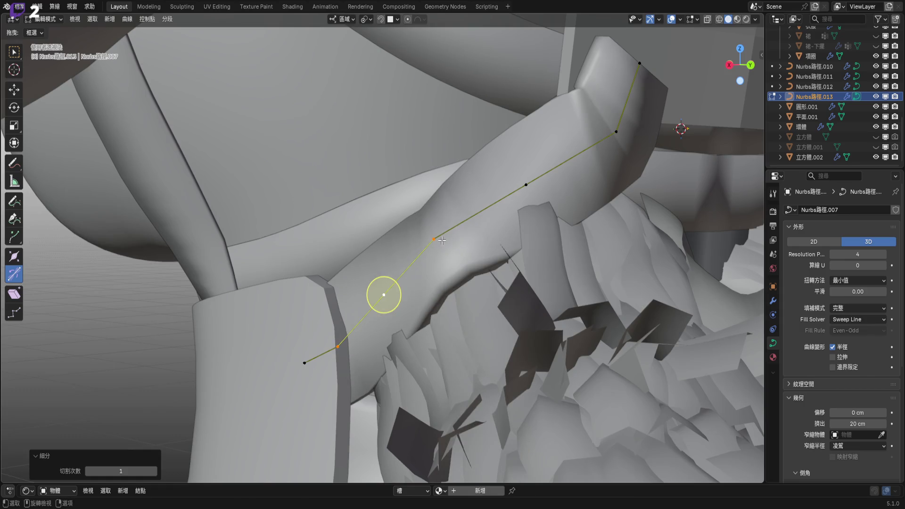
left_click(527, 234)
middle_click_drag(523, 226, 498, 176)
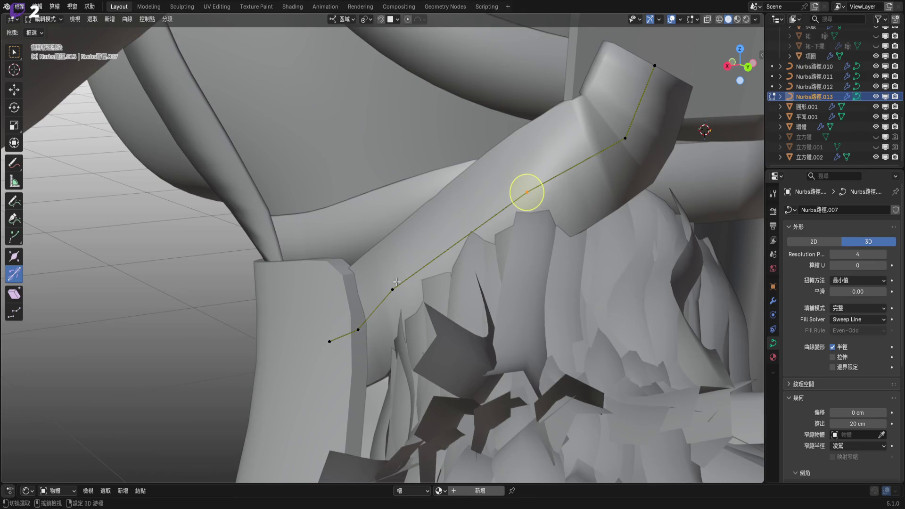
mouse_move(458, 252)
middle_mouse_down()
mouse_move(473, 256)
mouse_move(545, 197)
mouse_move(612, 204)
middle_mouse_up()
- Narrow the strap to about half at a point, twist it about 17°, and move it
key("s")
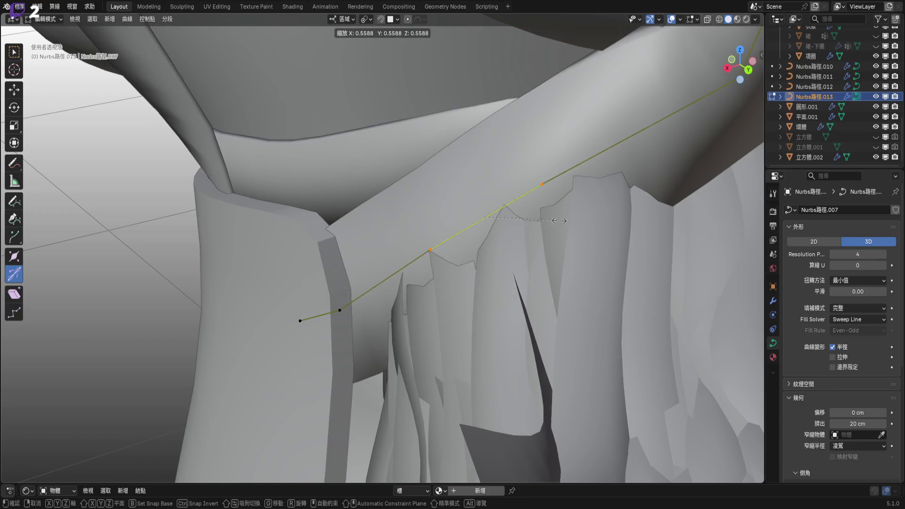
left_click(551, 220)
mouse_move(485, 216)
middle_mouse_down()
mouse_move(477, 232)
mouse_move(491, 206)
middle_mouse_up()
key("ctrl+t")
left_click(481, 222)
key("g")
left_click(450, 248)
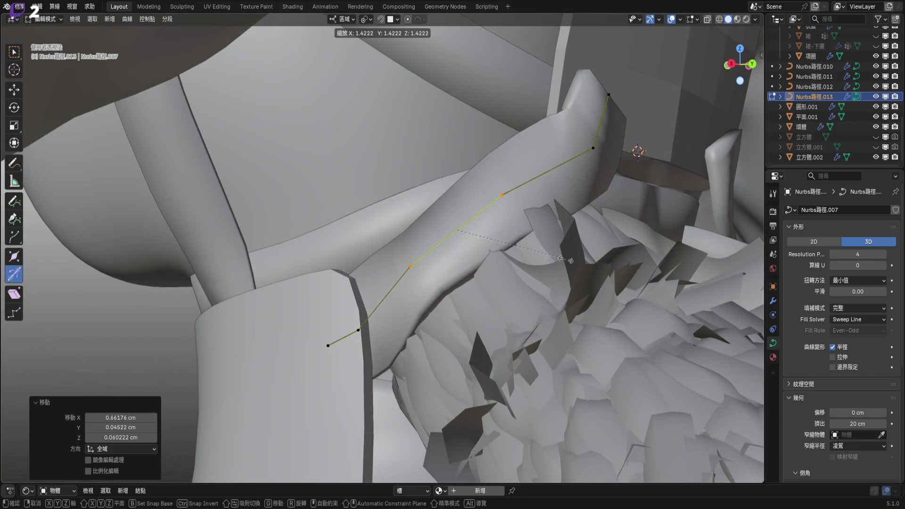
- Widen the strap at the selected point and twist its end about 55° to follow the shoulder
left_click(571, 259)
mouse_move(570, 259)
middle_mouse_down()
mouse_move(468, 245)
mouse_move(279, 344)
middle_mouse_up()
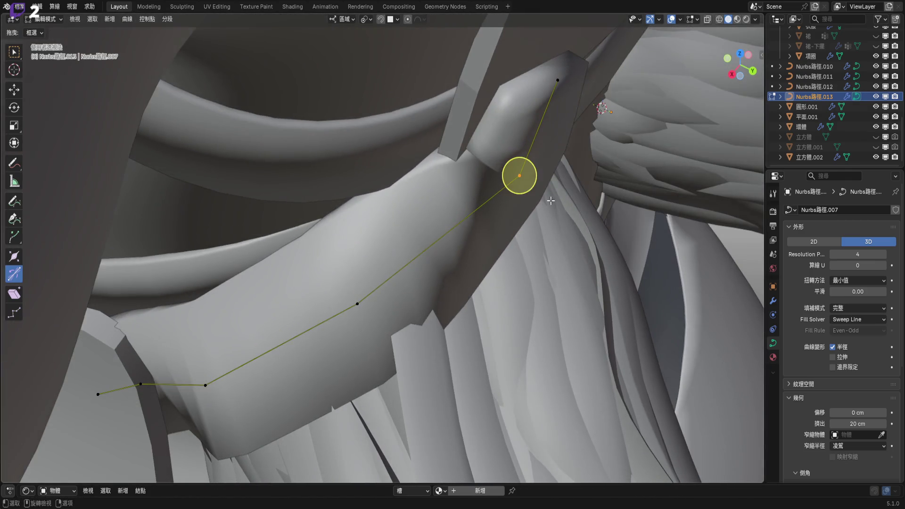
middle_click_drag(519, 176, 492, 223)
right_click(606, 261)
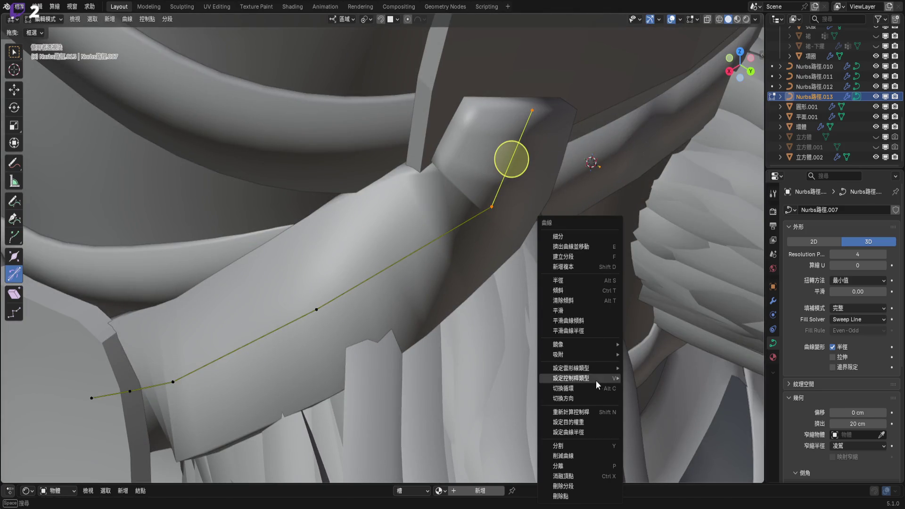
left_click(563, 290)
middle_click_drag(557, 222, 488, 218)
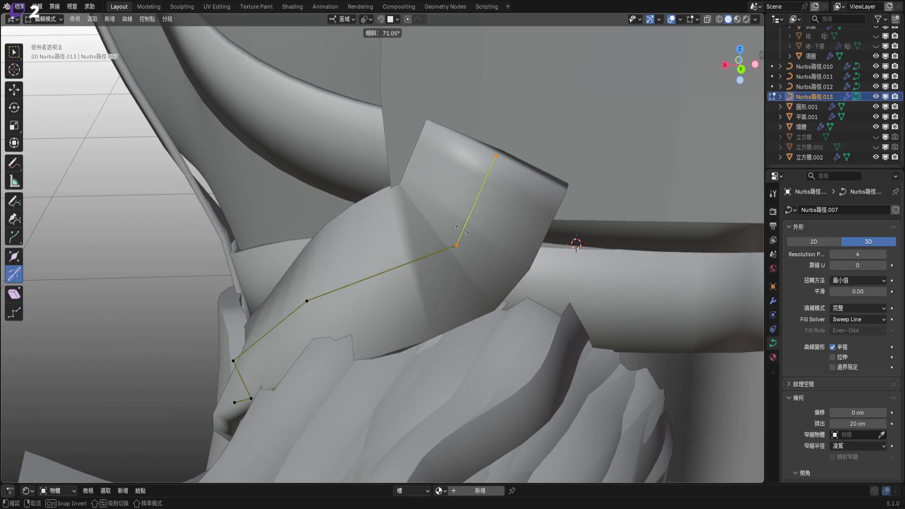
left_click(472, 230)
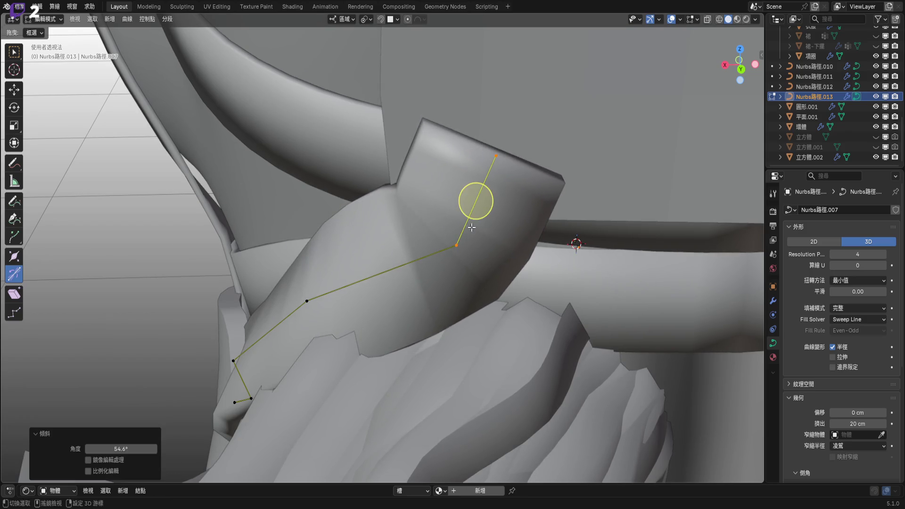
middle_click_drag(471, 230, 350, 307)
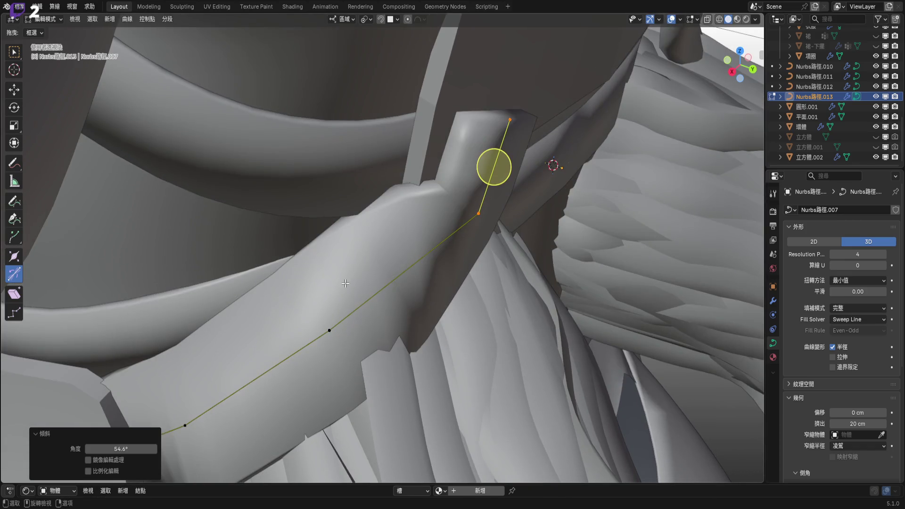
- Select the next control point along the strap and finish its twist adjustment
left_click(330, 330)
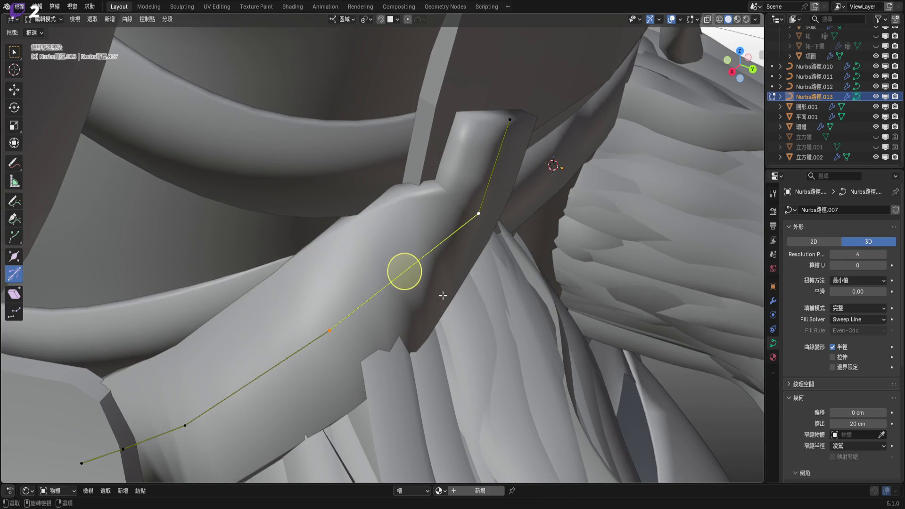
key("s")
key("Escape")
left_click(396, 286)
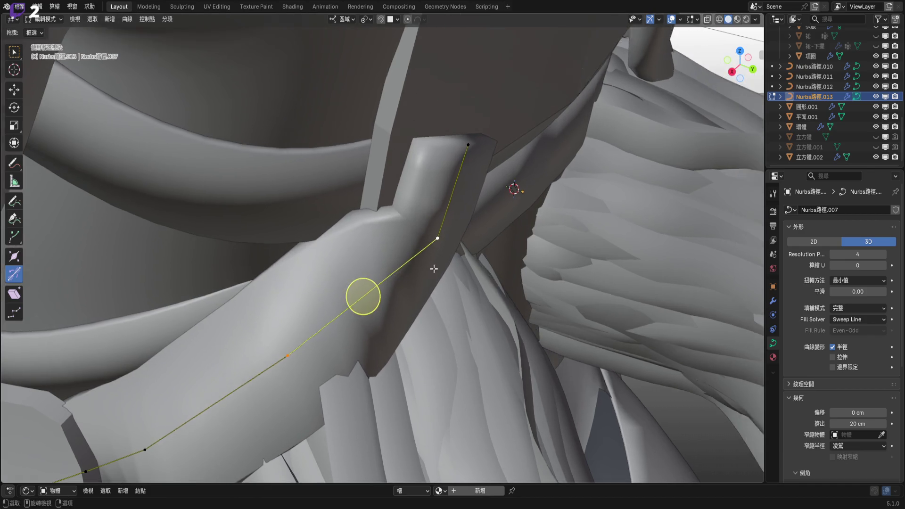
middle_click_drag(396, 286, 430, 239)
left_click_drag(729, 70, 735, 71)
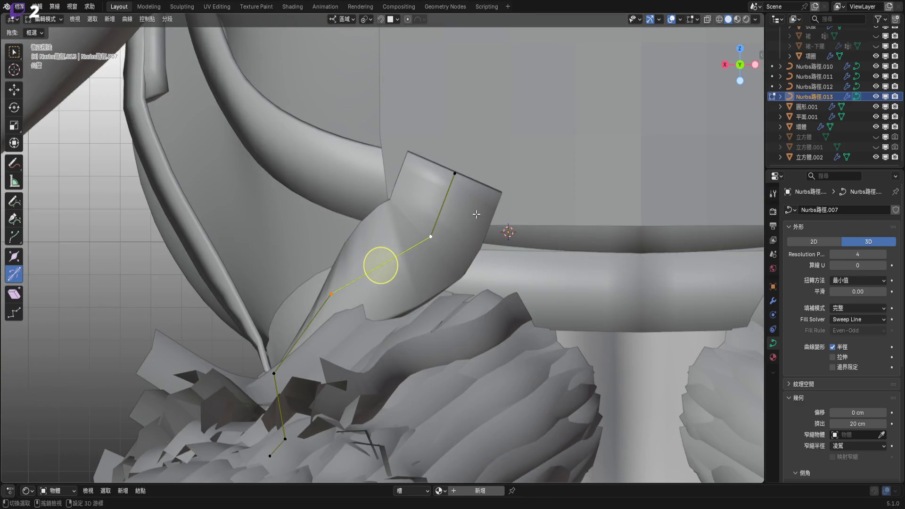
scroll(517, 246, "up", 1)
scroll(517, 247, "up", 1)
scroll(517, 247, "up", 1)
middle_click_drag(516, 247, 616, 252)
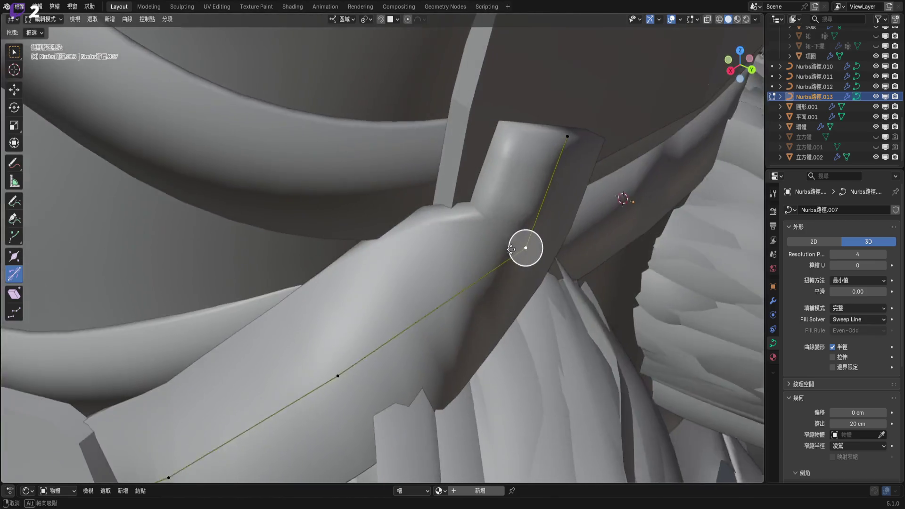
right_click(617, 253)
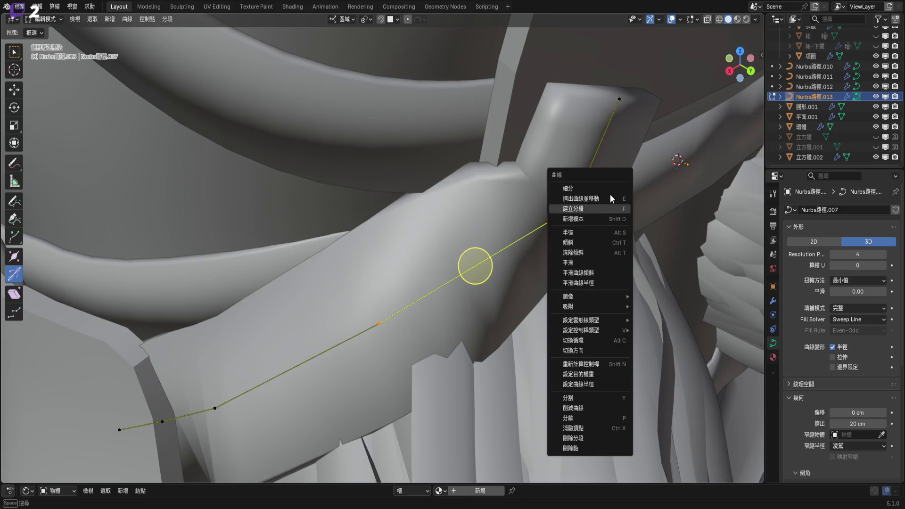
- Insert a new strap control point, then undo the recent curve resolution changes
left_click(608, 205)
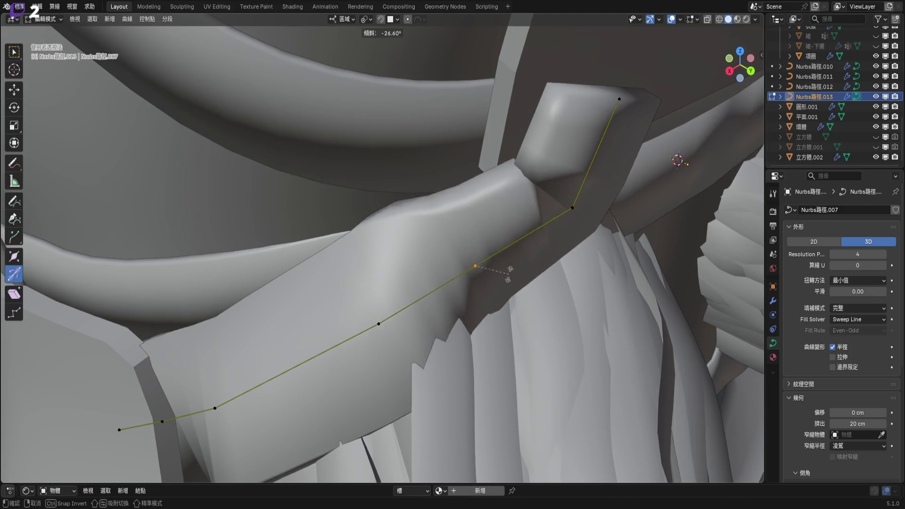
left_click(545, 263)
middle_click_drag(545, 262, 549, 240)
scroll(541, 254, "down", 1)
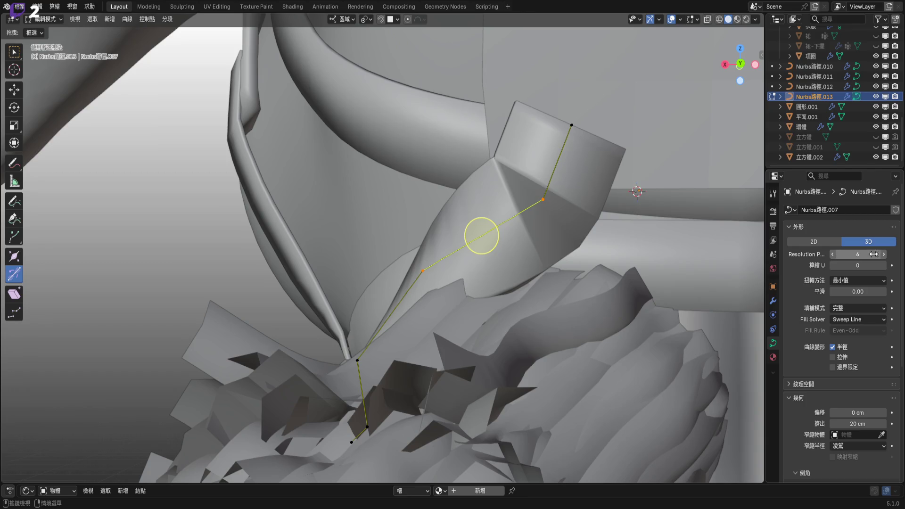
key("ctrl+z")
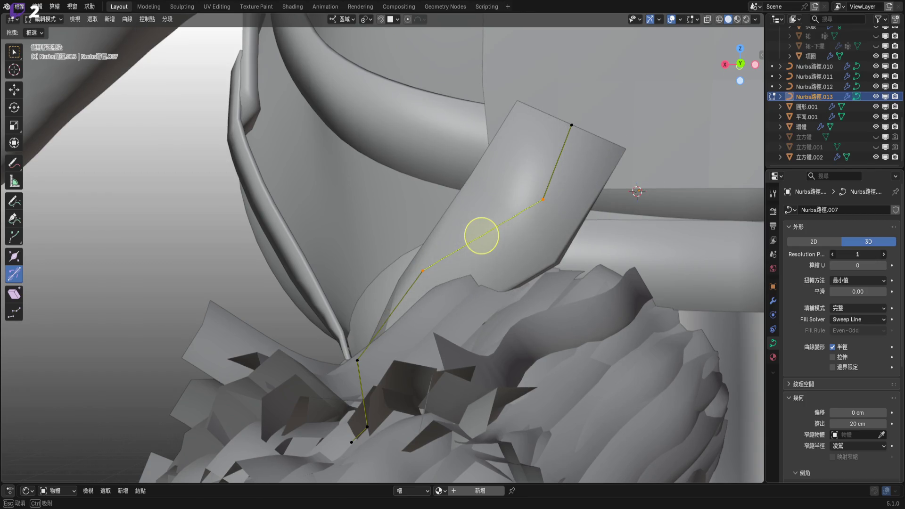
key("ctrl+z")
mouse_move(480, 235)
middle_mouse_down()
mouse_move(534, 280)
mouse_move(465, 278)
middle_mouse_up()
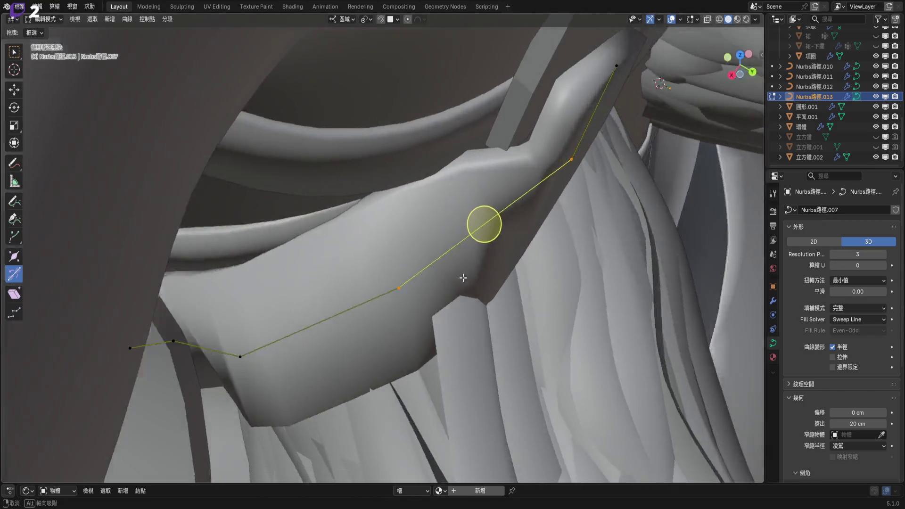
mouse_move(465, 277)
middle_mouse_down()
mouse_move(482, 300)
mouse_move(469, 318)
middle_mouse_up()
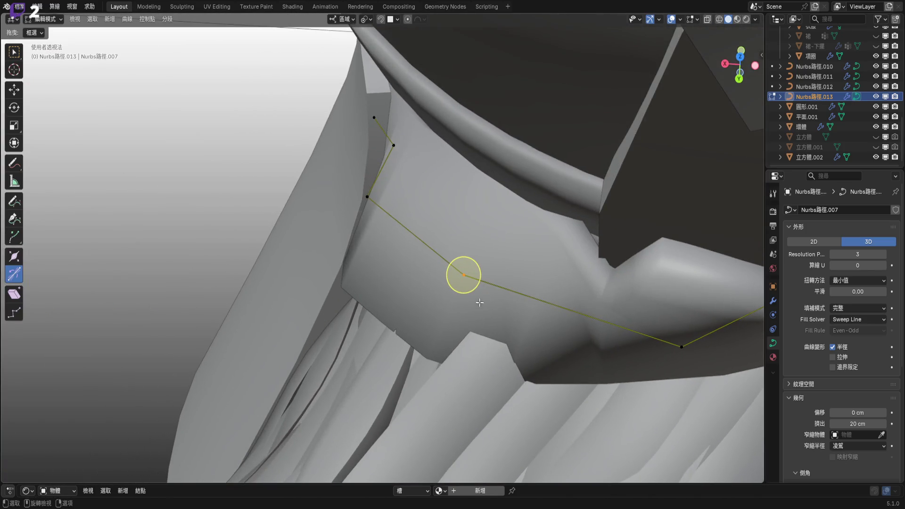
- Reposition two strap control points along the body
key("g")
left_click(415, 324)
mouse_move(415, 324)
middle_mouse_down()
mouse_move(518, 288)
mouse_move(501, 201)
mouse_move(504, 212)
middle_mouse_up()
key("g")
middle_click_drag(513, 262, 514, 283)
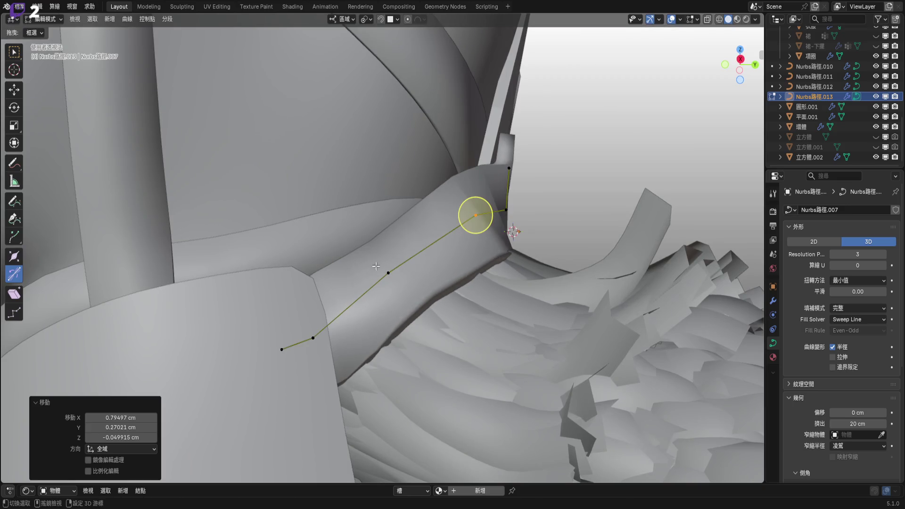
left_click(522, 293)
middle_click_drag(505, 256, 542, 167)
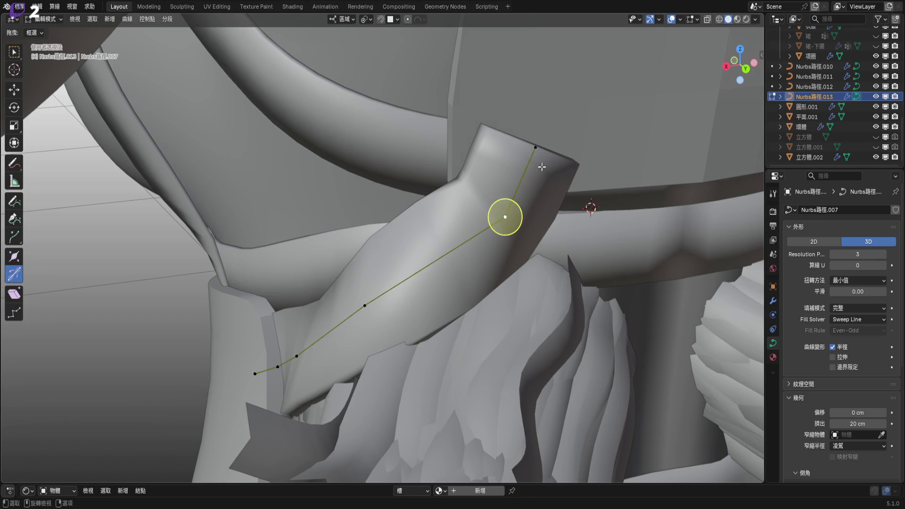
- Enlarge the strap's end control point, finishing at a scale of about 1.037
left_click(536, 147, "shift")
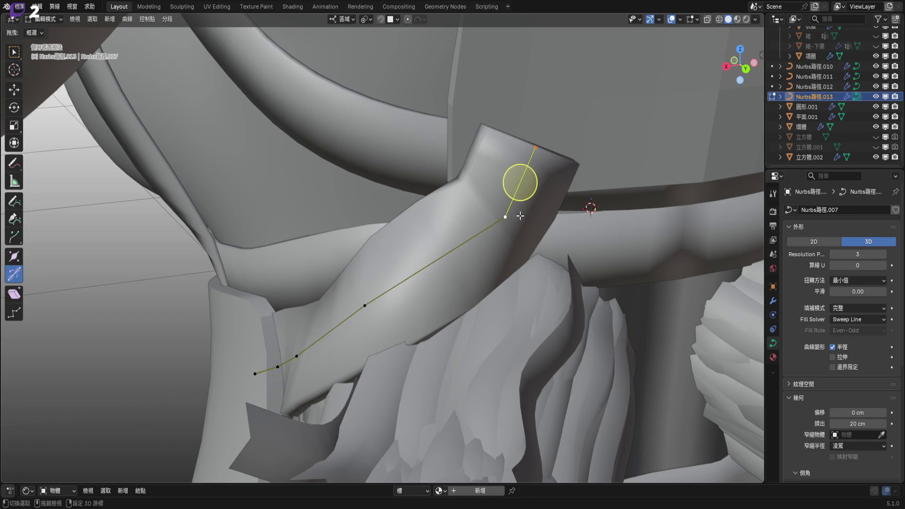
key("s")
left_click(589, 246)
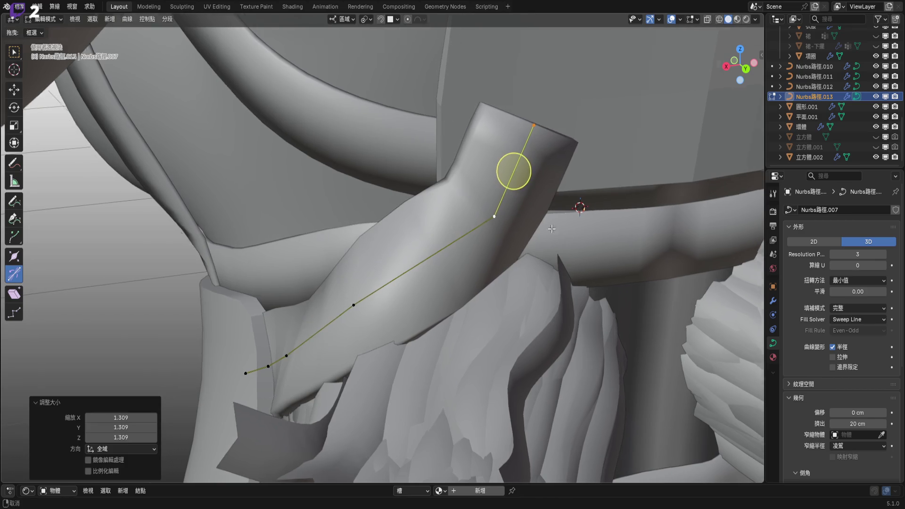
middle_click_drag(589, 246, 537, 252)
key("s")
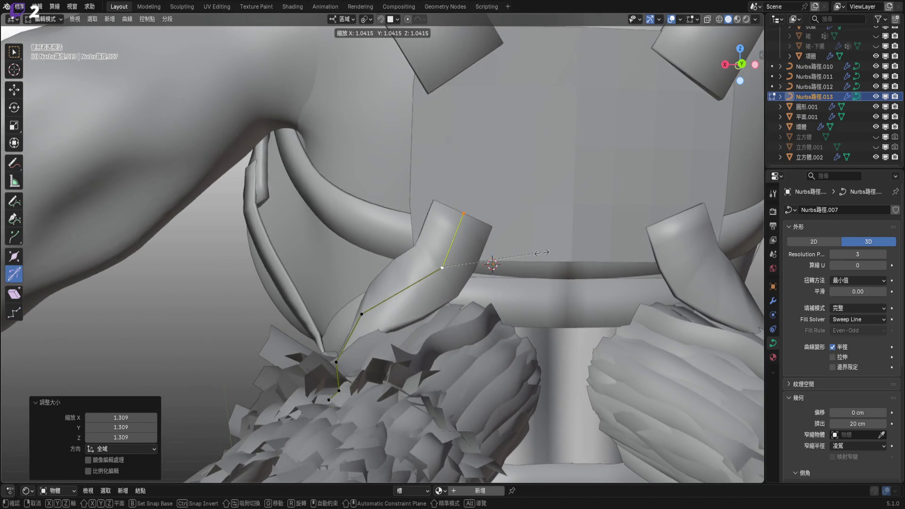
left_click(541, 253)
- Move the selected strap point to a new position and twist the strap there
mouse_move(541, 253)
middle_mouse_down()
mouse_move(528, 256)
mouse_move(498, 236)
mouse_move(450, 266)
mouse_move(423, 302)
mouse_move(454, 256)
mouse_move(514, 258)
middle_mouse_up()
scroll(498, 236, "down", 3)
scroll(423, 302, "up", 3)
scroll(454, 256, "up", 3)
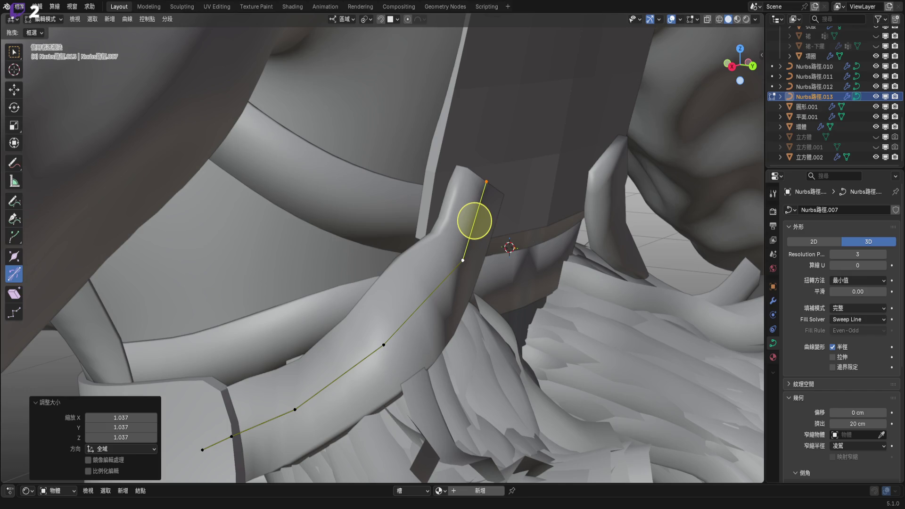
middle_click_drag(509, 358, 470, 290)
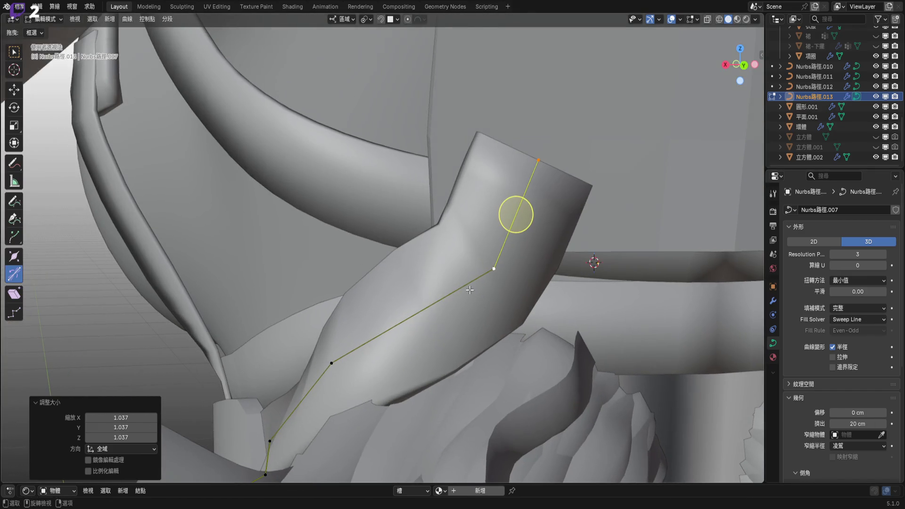
middle_click_drag(531, 212, 511, 182, "shift")
left_click_drag(478, 274, 478, 286)
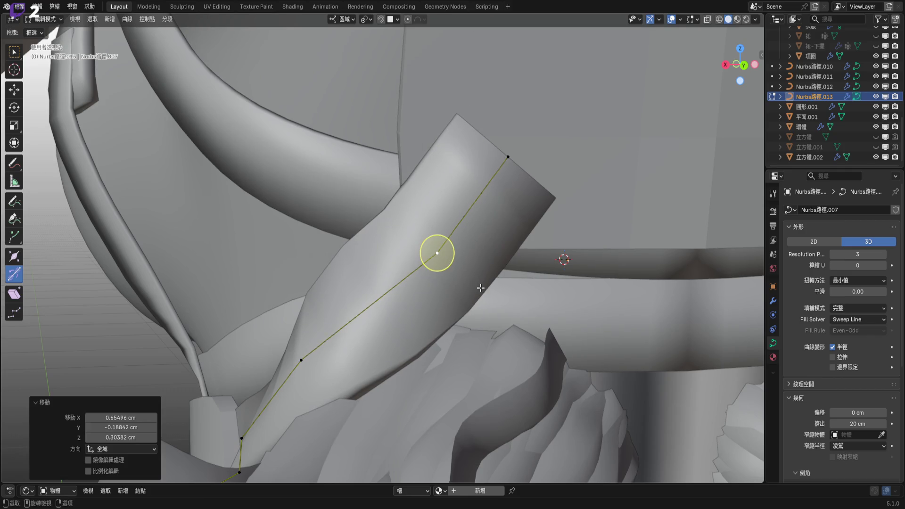
mouse_move(478, 286)
middle_mouse_down()
mouse_move(435, 281)
mouse_move(431, 272)
middle_mouse_up()
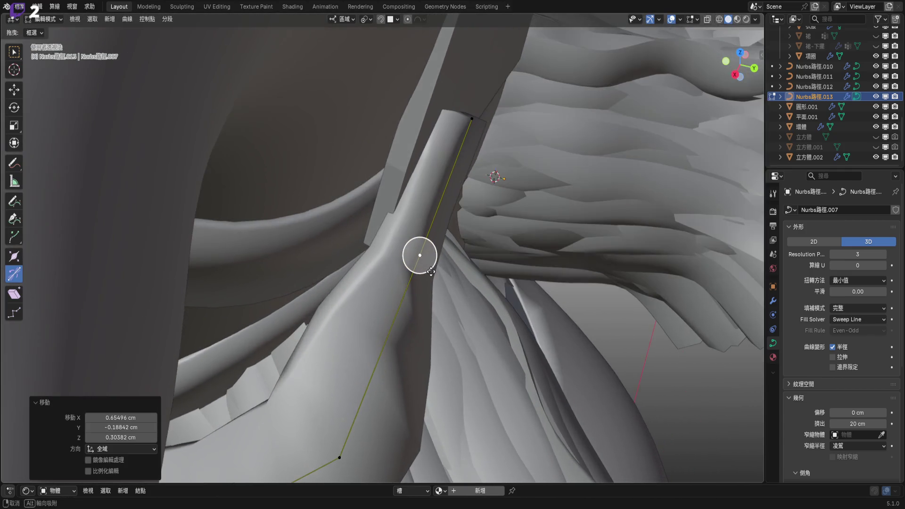
left_click_drag(432, 267, 435, 268)
left_click(436, 267)
mouse_move(418, 255)
middle_mouse_down()
mouse_move(314, 218)
mouse_move(506, 242)
mouse_move(385, 257)
middle_mouse_up()
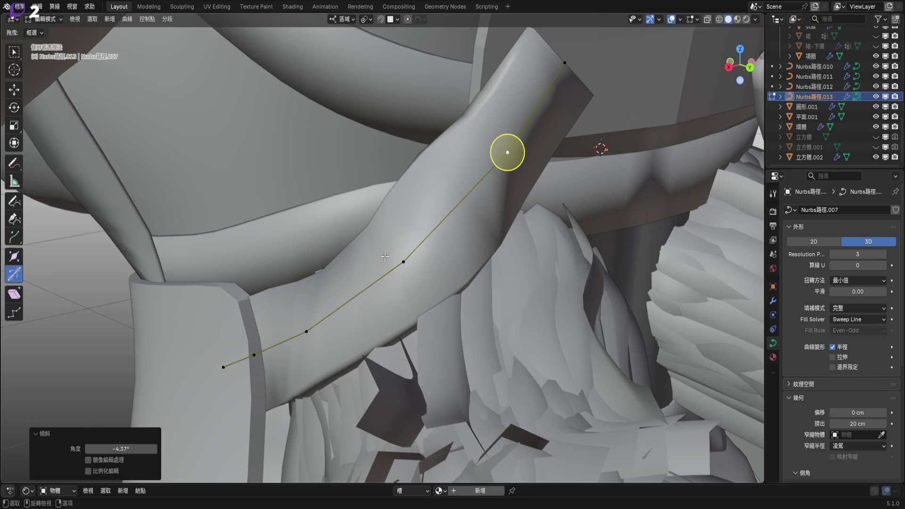
- Scale the middle and upper strap points to 0.833, tilt -4.12°, and preview rendered
left_click(403, 262, "shift")
left_click(404, 262)
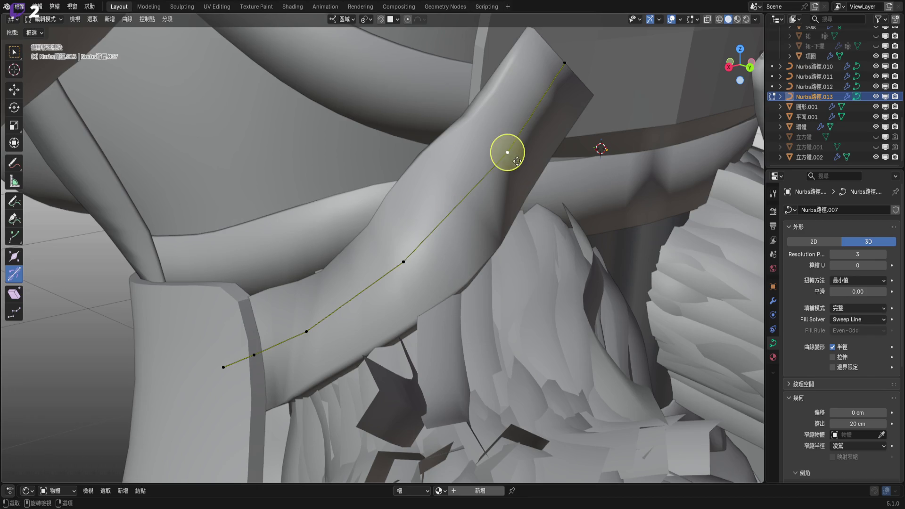
left_click(507, 152, "shift")
key("s")
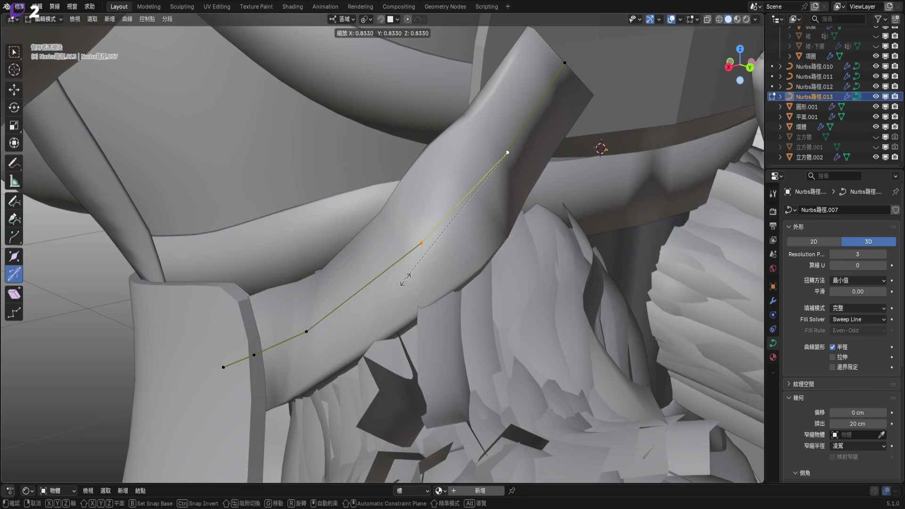
left_click(371, 302)
middle_click_drag(371, 301, 353, 289)
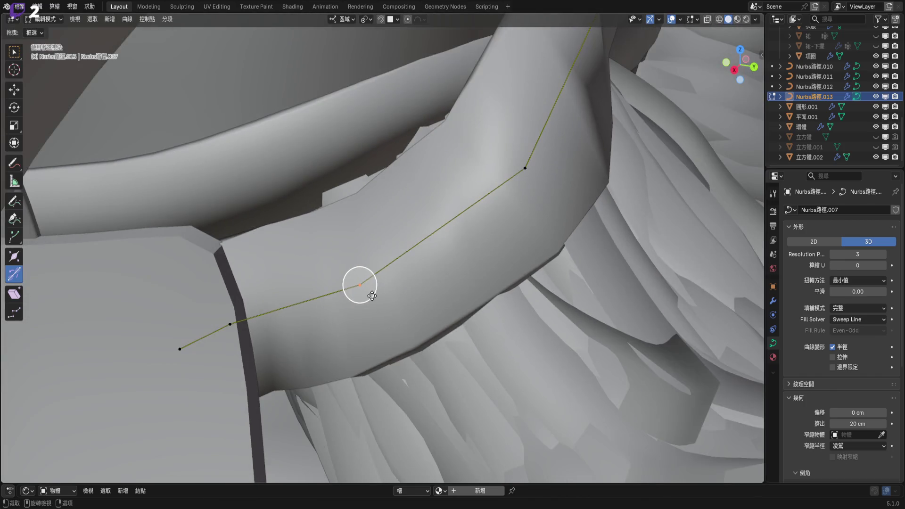
left_click_drag(359, 282, 376, 288)
mouse_move(376, 288)
middle_mouse_down()
mouse_move(368, 288)
mouse_move(474, 292)
middle_mouse_up()
key("ctrl+t")
left_click(368, 288)
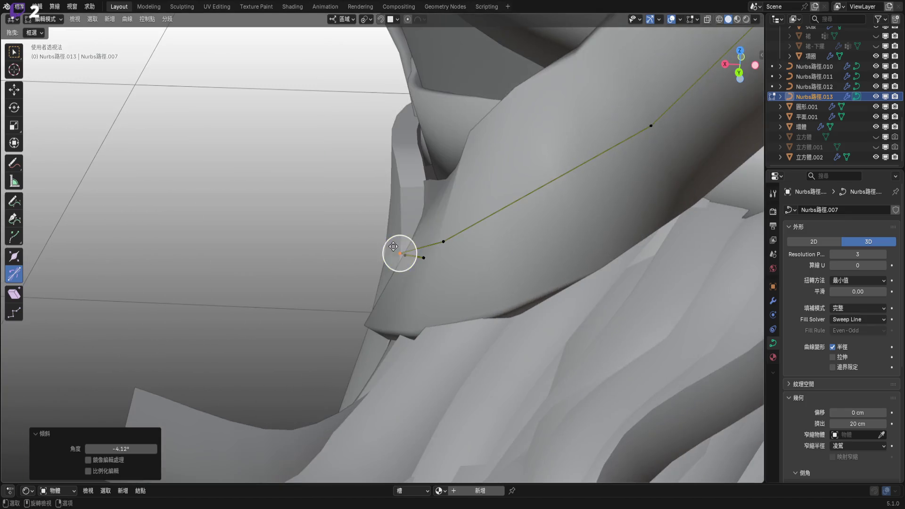
left_click(738, 21)
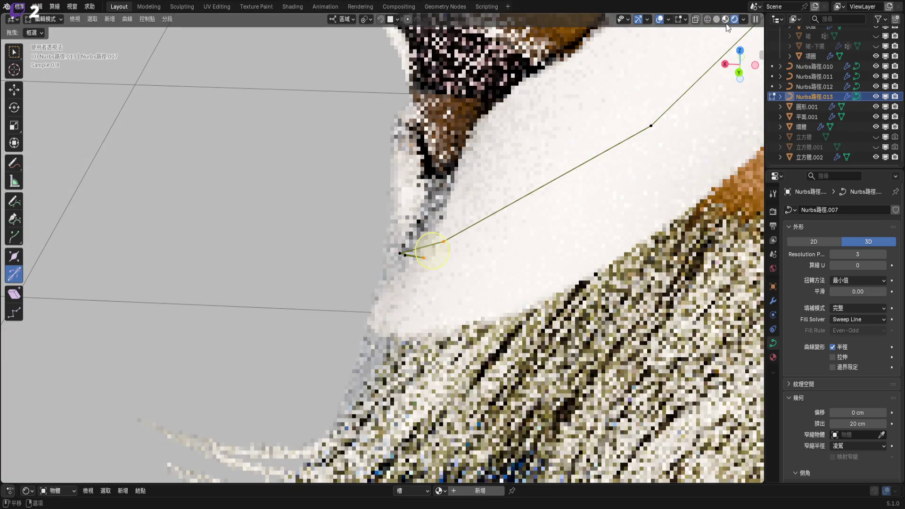
- Switch the viewport to Material Preview shading and inspect the strap
left_click(725, 19)
scroll(565, 301, "down", 3)
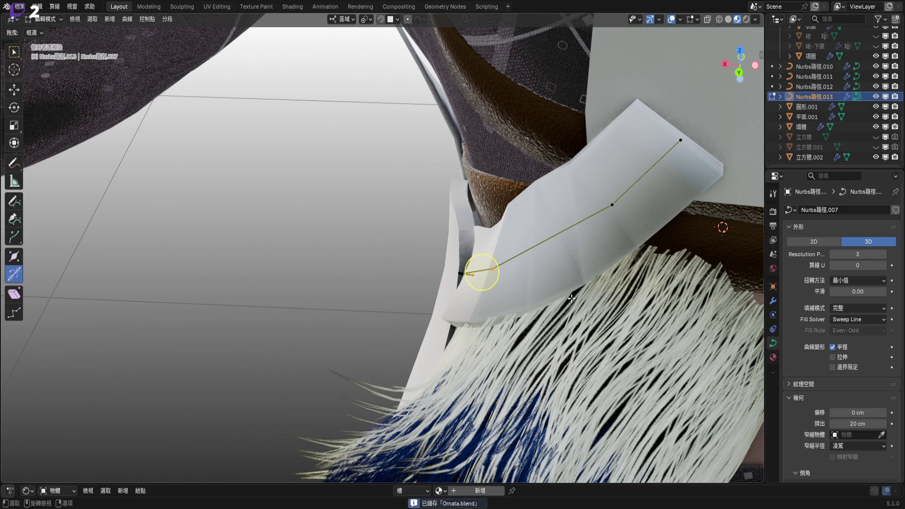
scroll(571, 298, "up", 3)
mouse_move(571, 298)
middle_mouse_down()
mouse_move(553, 208)
mouse_move(624, 239)
middle_mouse_up()
scroll(624, 239, "up", 2)
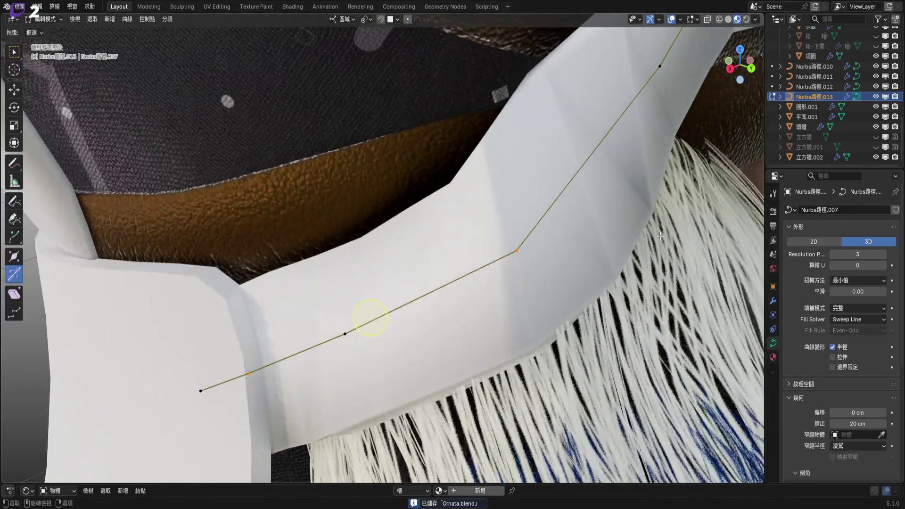
scroll(597, 279, "down", 4)
- Apply Shade Smooth to the strap object
key("Tab")
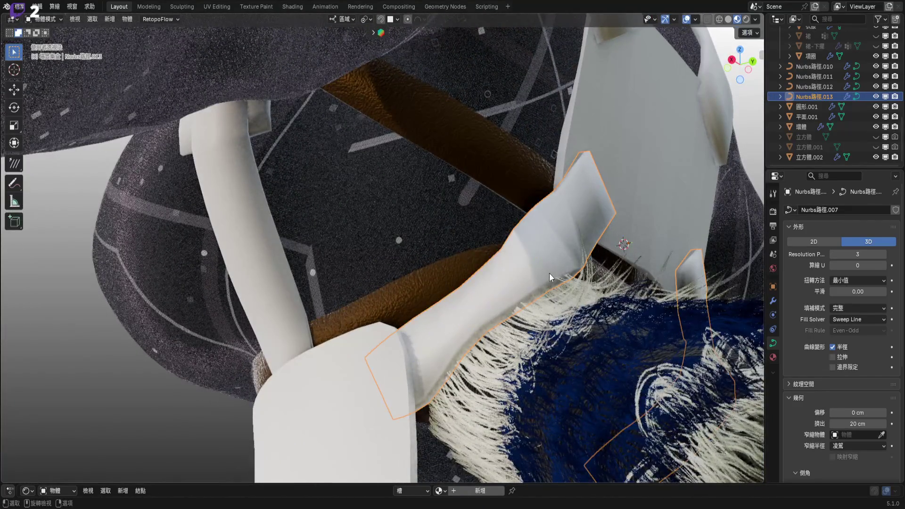
right_click(549, 273)
mouse_move(550, 273)
left_click(538, 154)
mouse_move(562, 289)
middle_mouse_down()
mouse_move(548, 298)
mouse_move(610, 219)
mouse_move(514, 270)
middle_mouse_up()
- Thin the strap at the selected point to about 0.887 with Alt+S
key("Tab")
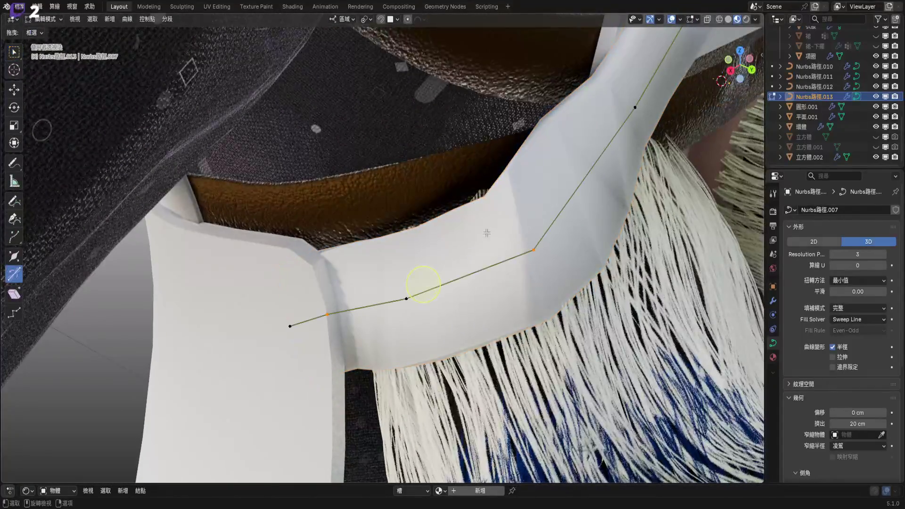
mouse_move(570, 271)
middle_mouse_down()
mouse_move(576, 229)
mouse_move(627, 320)
middle_mouse_up()
key("alt+s")
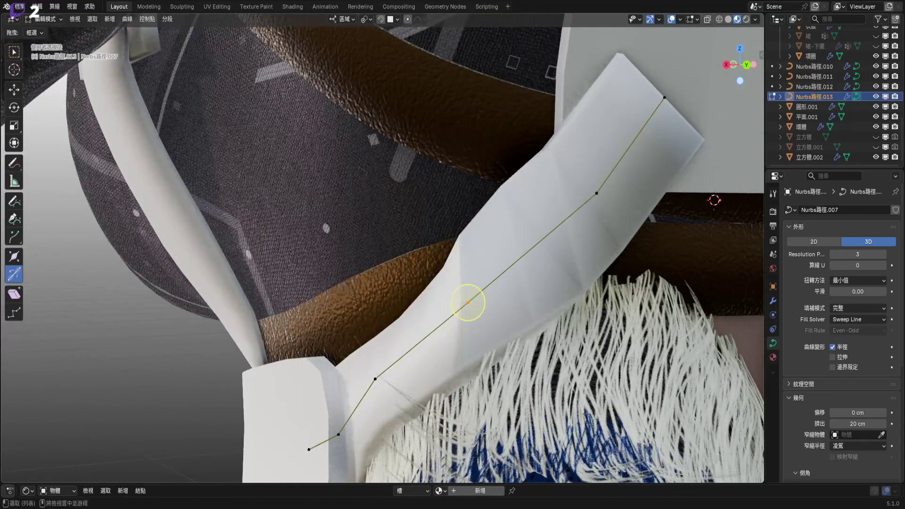
left_click(632, 326)
left_click(597, 193)
mouse_move(596, 193)
middle_mouse_down()
mouse_move(539, 293)
mouse_move(632, 288)
middle_mouse_up()
scroll(539, 293, "down", 10)
- Return to Object Mode, deselect everything, and orbit to view the character's back
key("Tab")
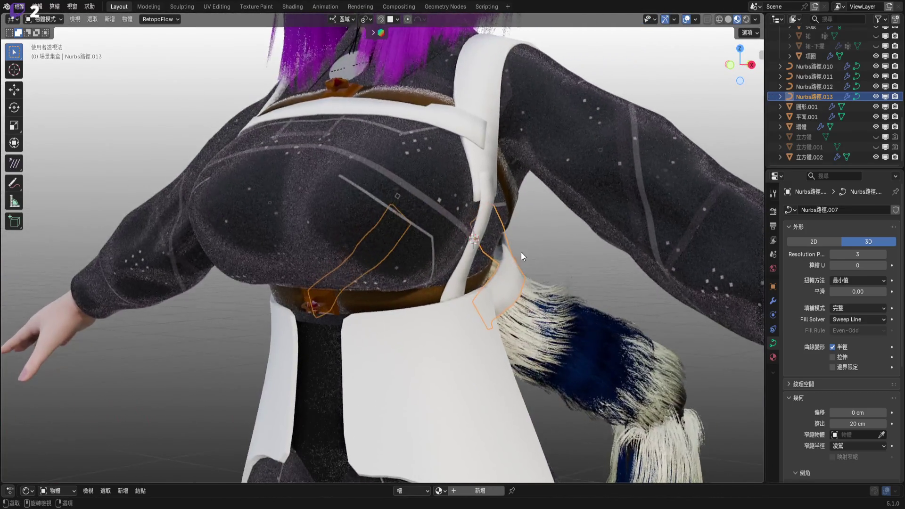
scroll(565, 255, "up", 5)
key("alt+a")
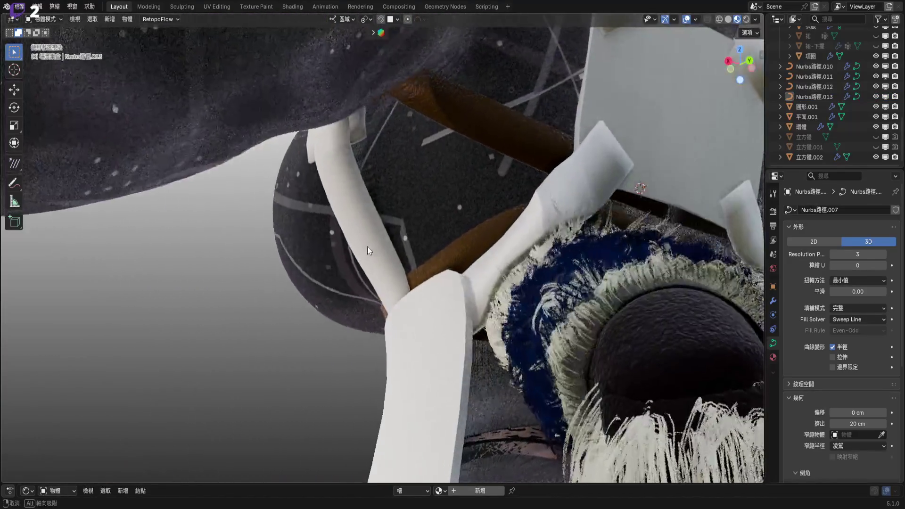
middle_click_drag(493, 281, 499, 256)
scroll(499, 256, "down", 8)
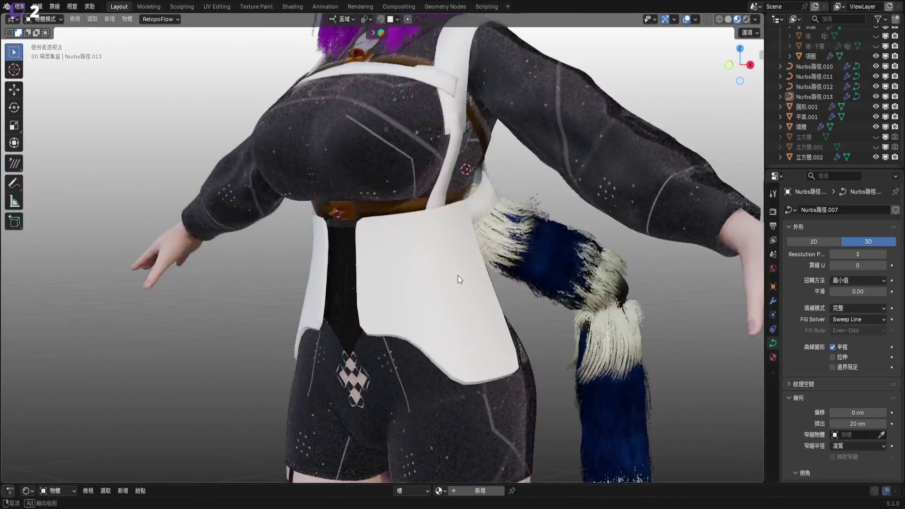
middle_click_drag(484, 324, 475, 269)
scroll(411, 248, "up", 3)
middle_click_drag(411, 248, 335, 250)
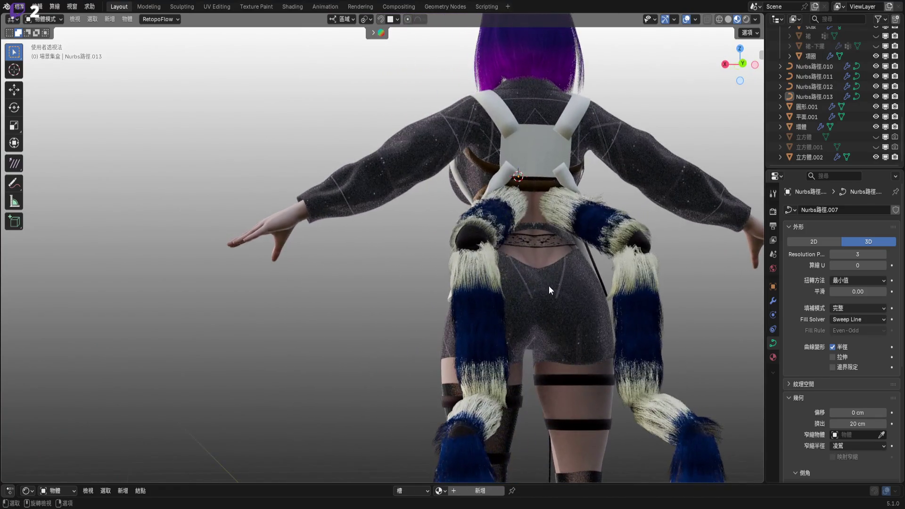
- Scroll the Outliner to the fur collections and unhide the 節肢-下 limb object
scroll(864, 98, "up", 4)
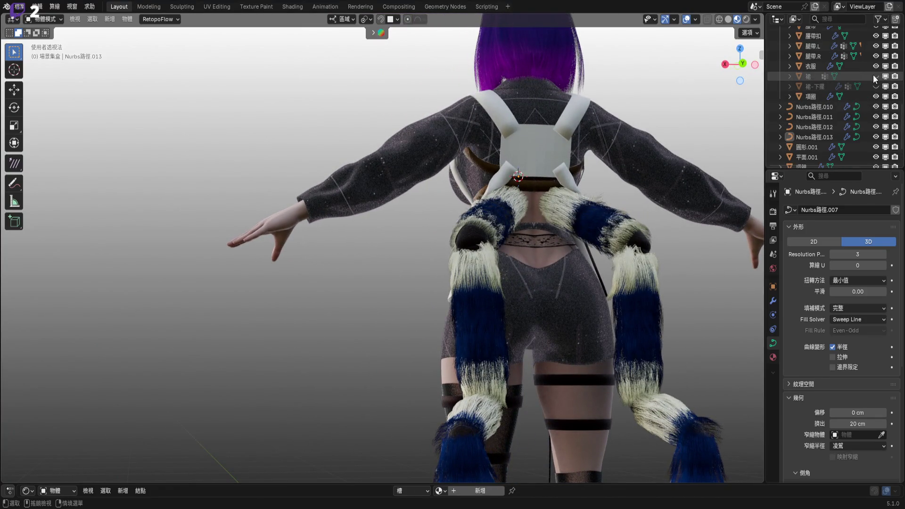
scroll(867, 92, "up", 1)
scroll(866, 98, "up", 1)
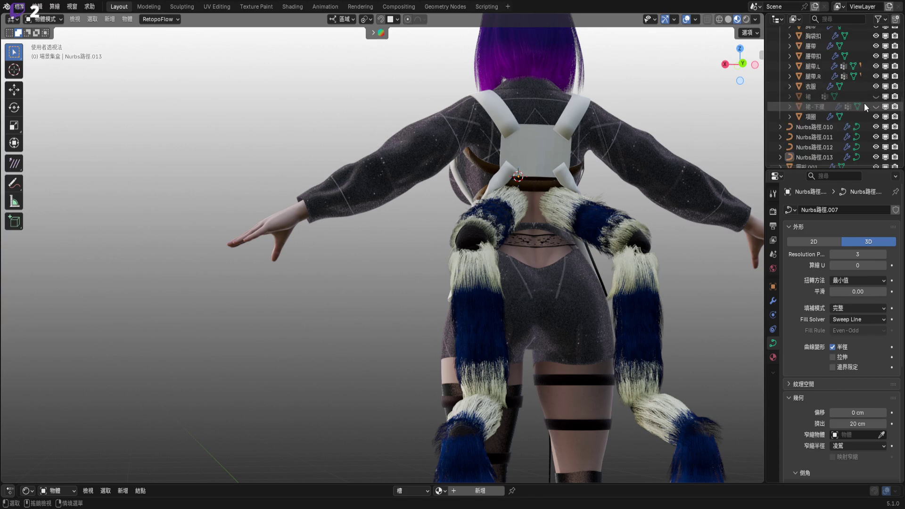
scroll(864, 103, "up", 2)
scroll(873, 130, "up", 1)
scroll(870, 119, "up", 2)
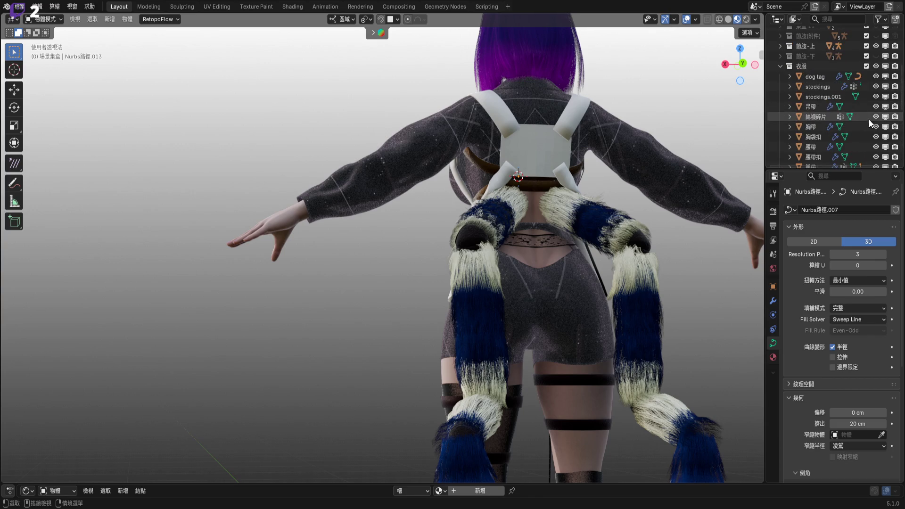
scroll(832, 89, "up", 4)
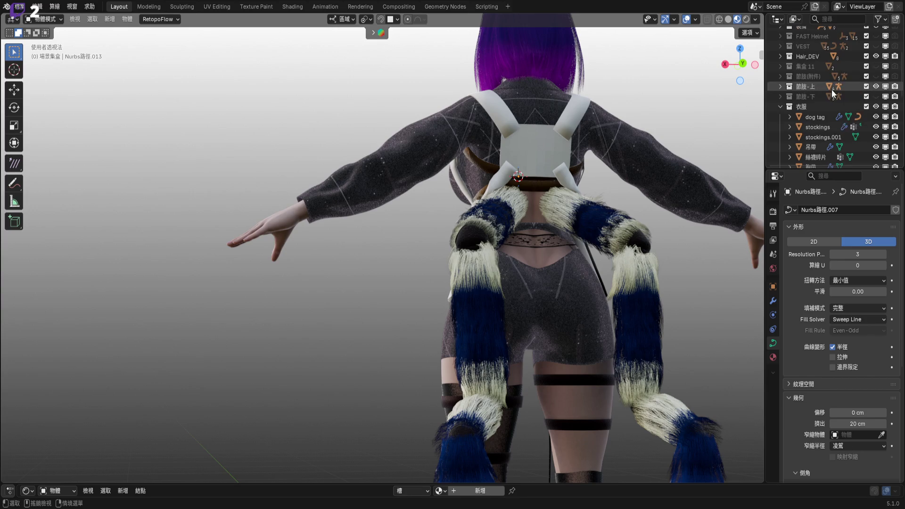
left_click(875, 97)
mouse_move(588, 210)
middle_mouse_down()
mouse_move(572, 216)
mouse_move(569, 244)
mouse_move(462, 267)
mouse_move(630, 247)
mouse_move(450, 267)
middle_mouse_up()
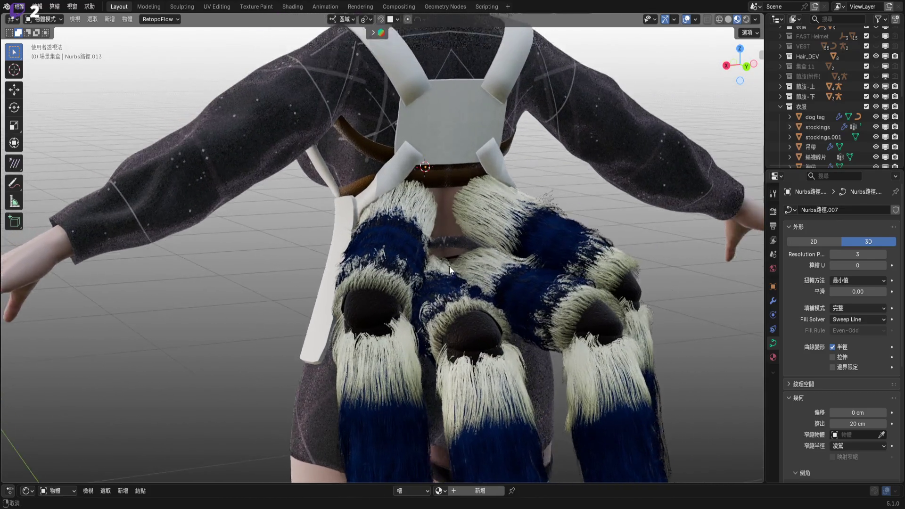
- Hide the 節肢-上 and 節肢-下 fur collections, then select the white side strap
scroll(451, 267, "up", 3)
scroll(463, 224, "up", 2)
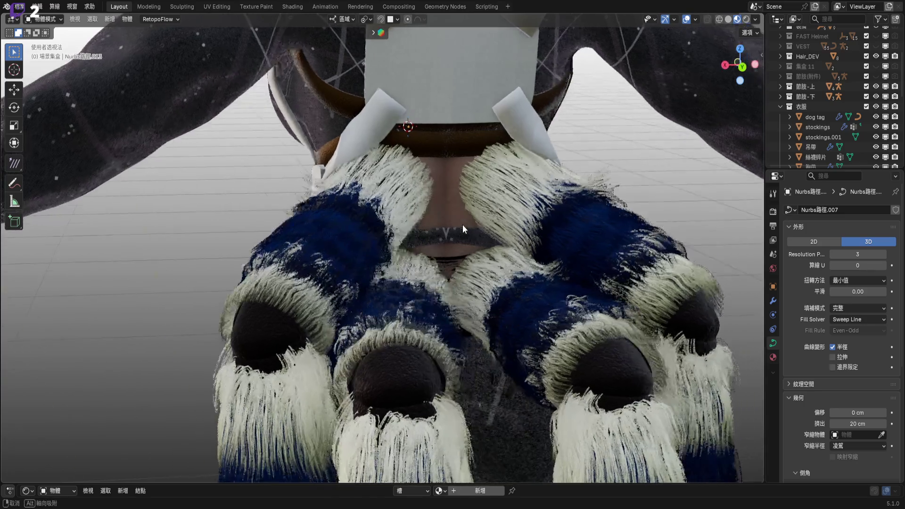
left_click(877, 87)
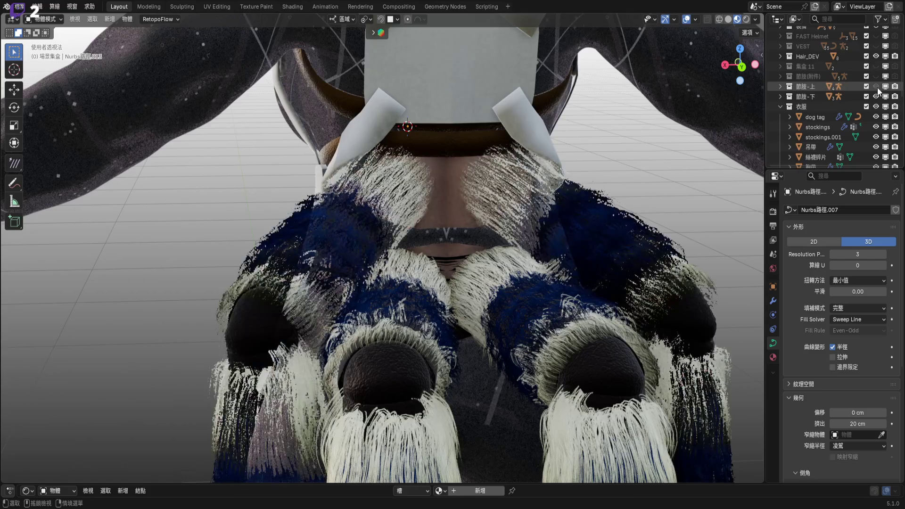
left_click(876, 97)
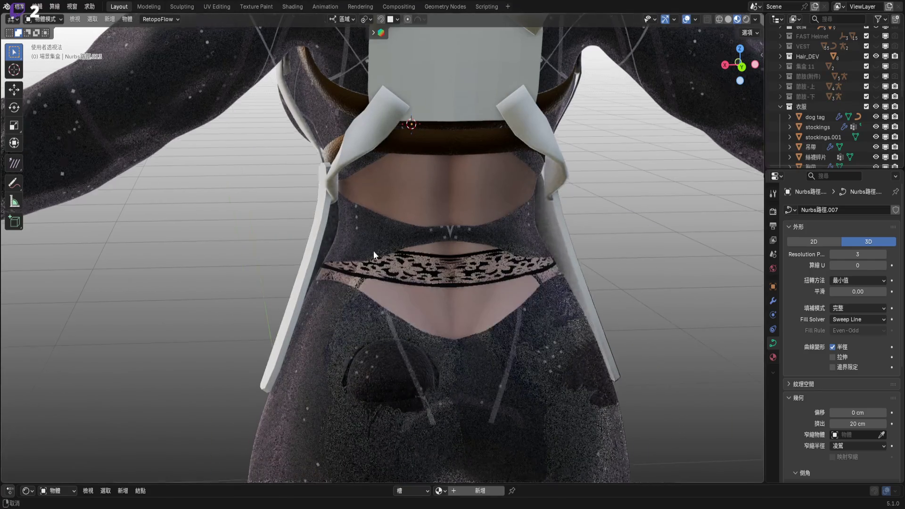
scroll(422, 238, "up", 2)
left_click(430, 262)
middle_click_drag(430, 262, 396, 240)
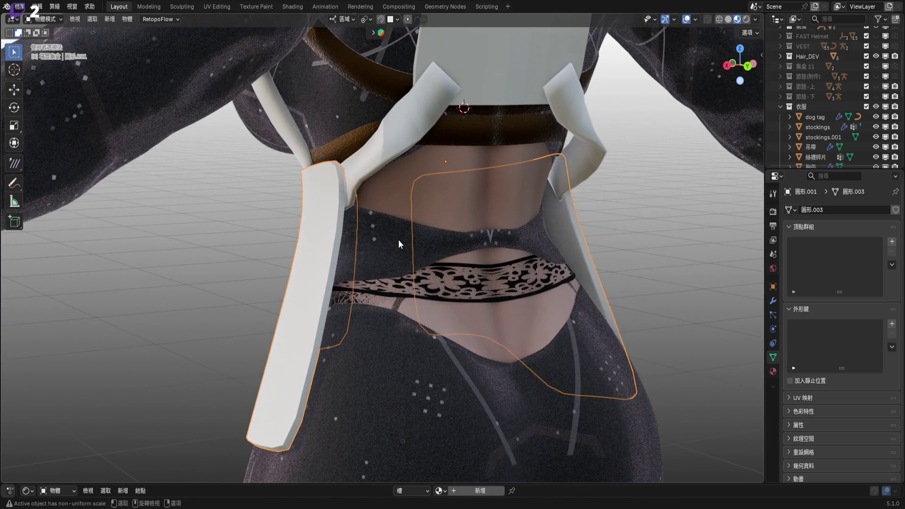
- Inspect the left side strap's mesh edge-on in edit mode, then return to object mode
left_click(332, 253)
key("Tab")
scroll(348, 263, "up", 1)
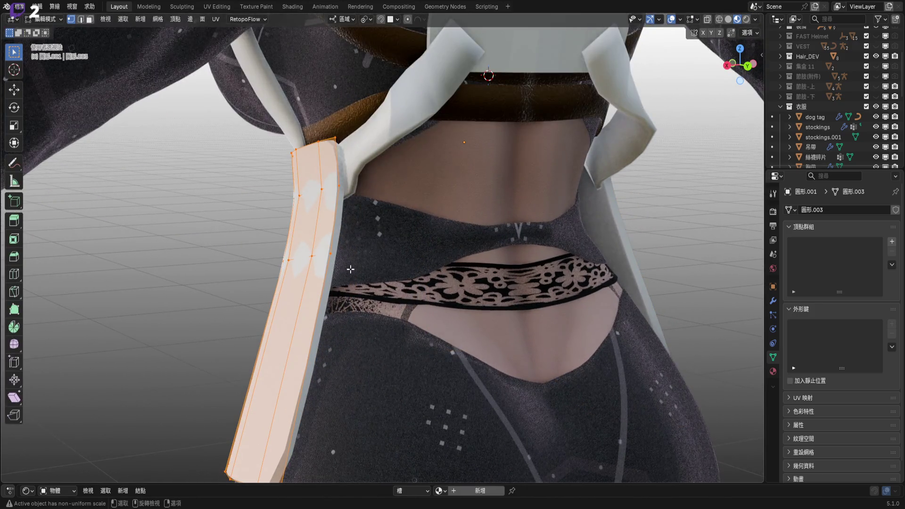
left_click(338, 255)
middle_click_drag(339, 255, 393, 255)
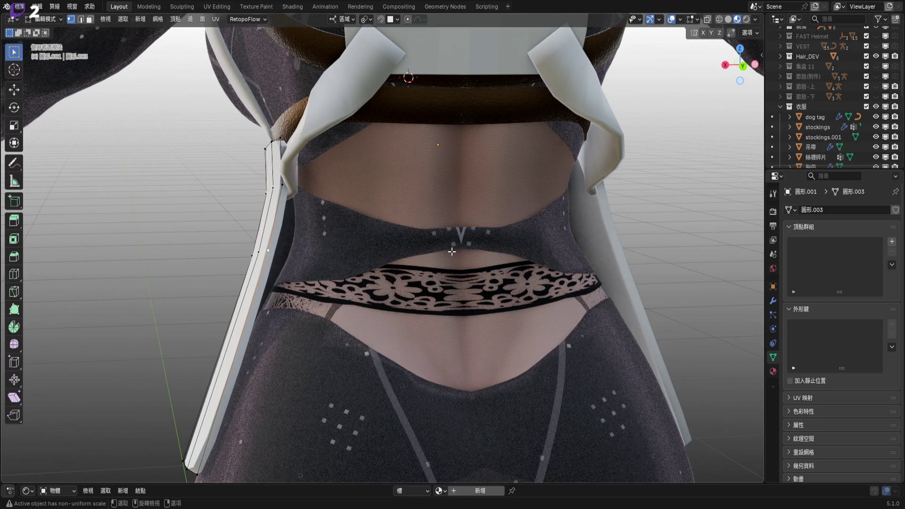
key("Tab")
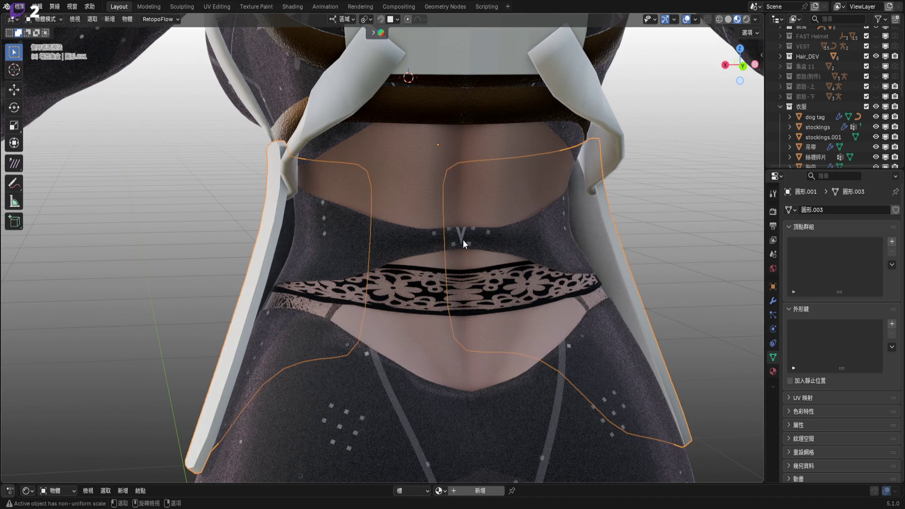
- Place the 3D cursor on the shirt's back-centre seam vertex
left_click(463, 240)
key("Tab")
scroll(466, 239, "up", 4)
key("shift+s")
left_click(513, 293)
key("Tab")
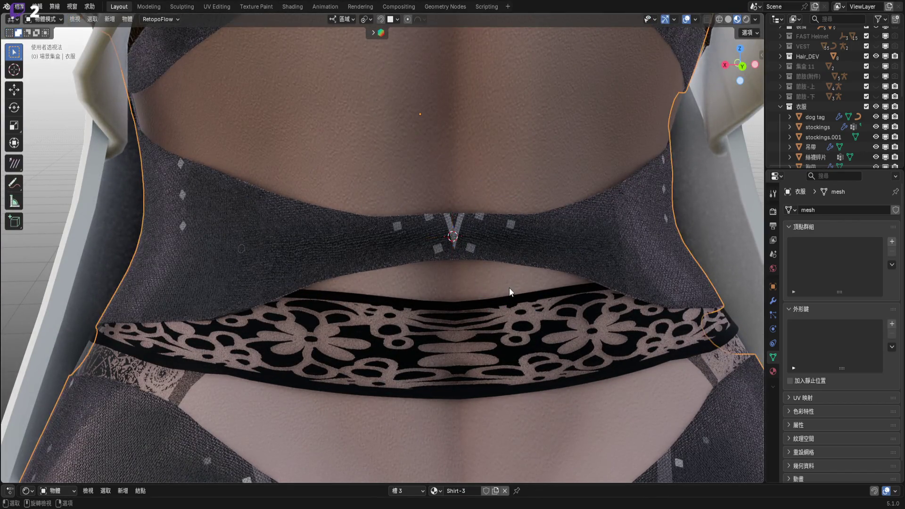
- Duplicate a short piece of the shoulder strap curve Nurbs路徑.007 in place
scroll(469, 235, "down", 3)
scroll(468, 267, "down", 2)
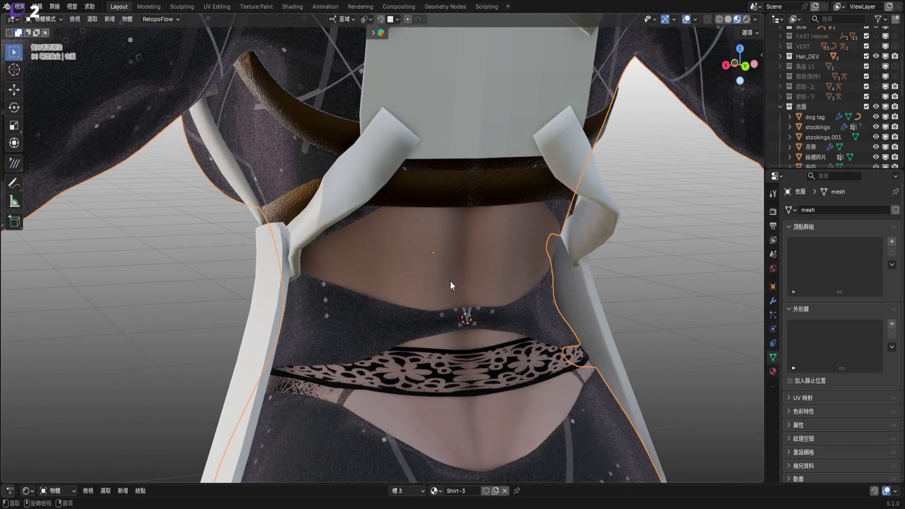
left_click(419, 208)
key("Tab")
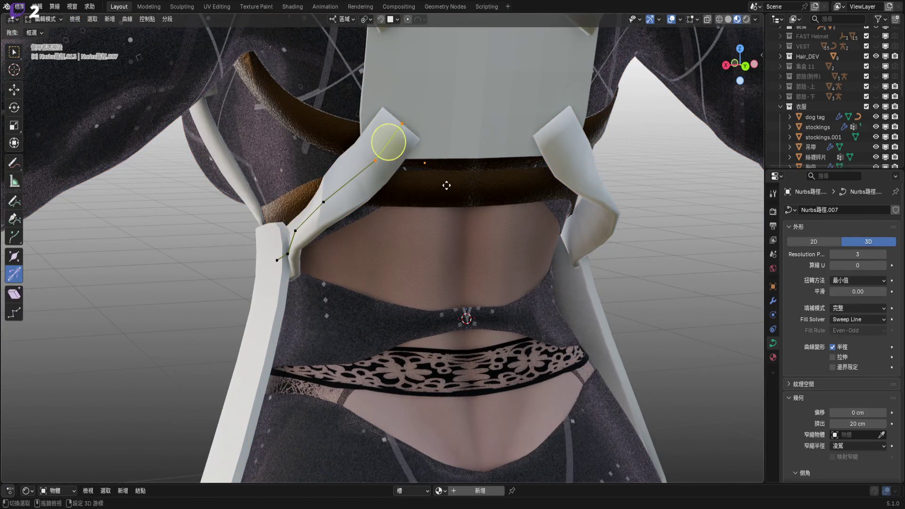
right_click(447, 185)
middle_click_drag(447, 185, 444, 170, "shift")
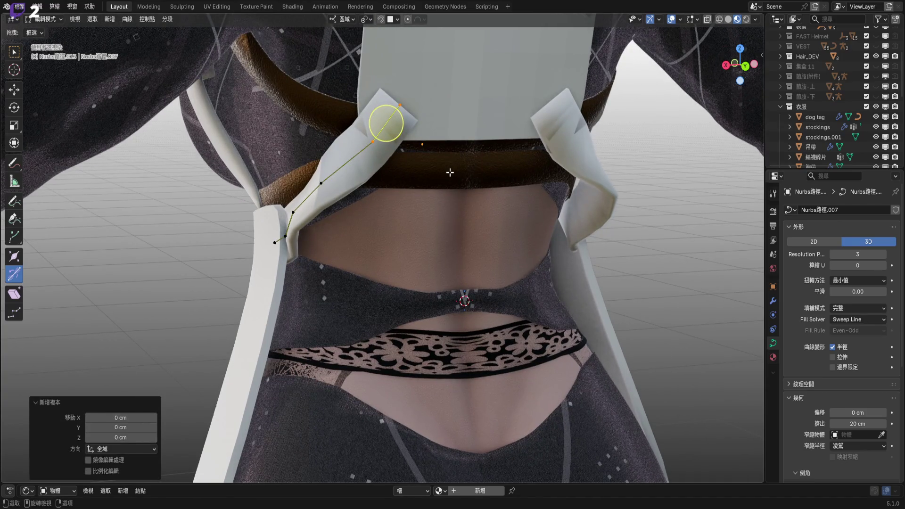
key("Tab")
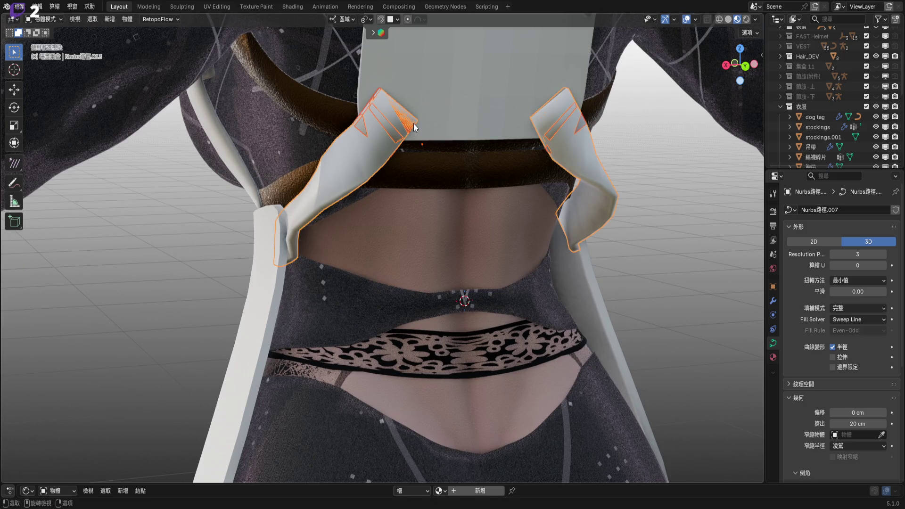
key("ctrl+v")
scroll(440, 187, "down", 2)
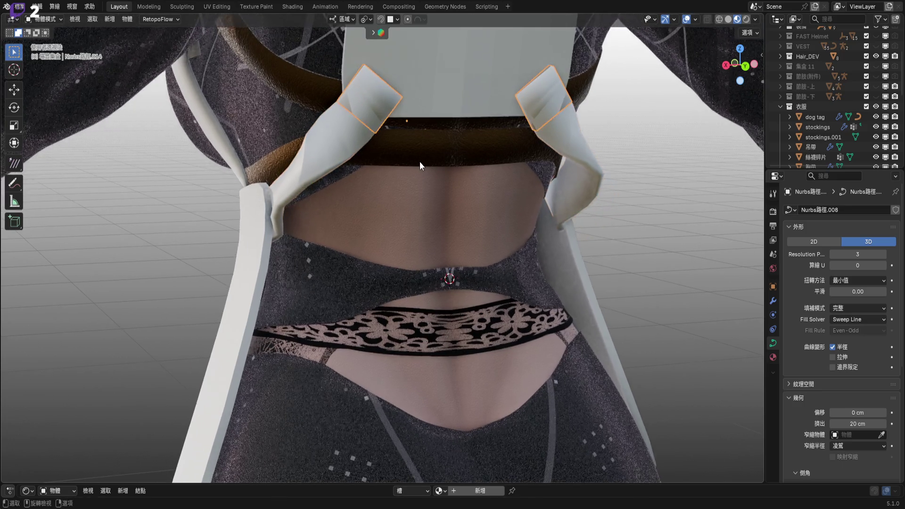
- Set the copied piece's origin to its geometry and snap it to the 3D cursor
right_click(420, 162)
mouse_move(429, 196)
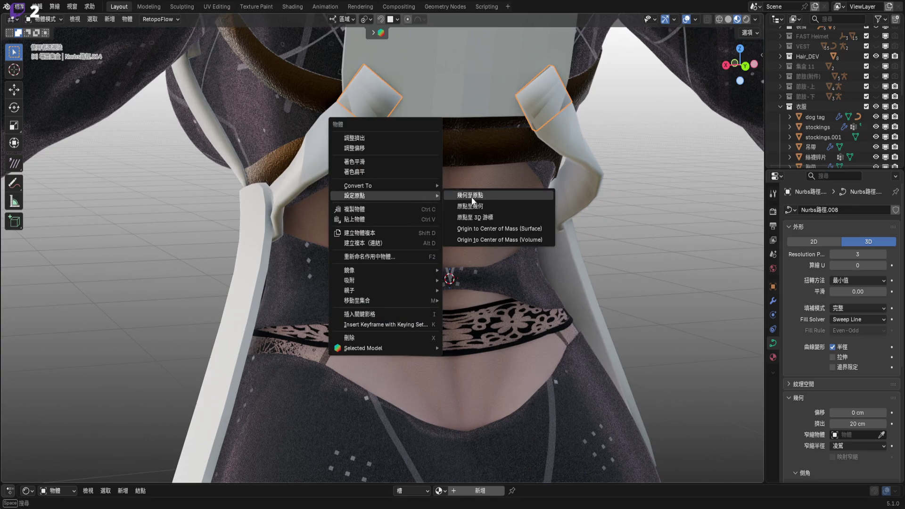
left_click(479, 205)
right_click(478, 206)
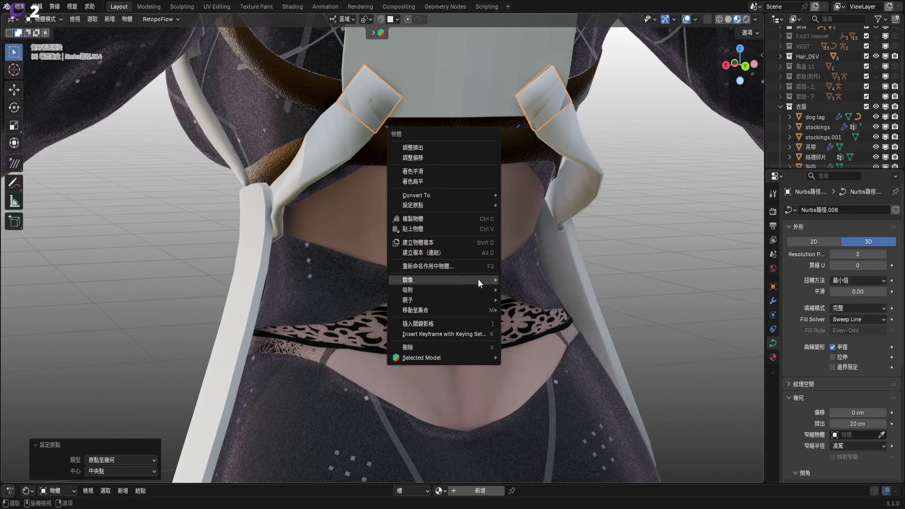
mouse_move(481, 292)
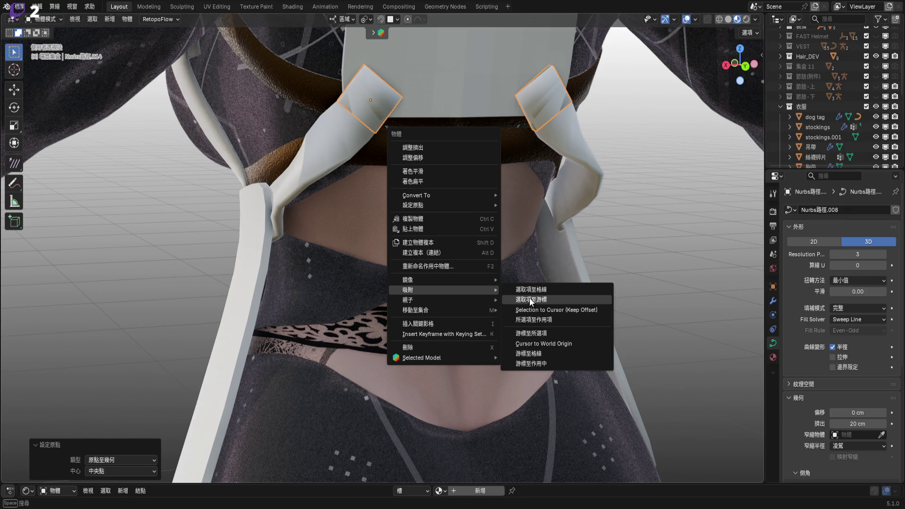
left_click(531, 300)
scroll(465, 225, "up", 2)
left_click(745, 66)
scroll(447, 234, "up", 4)
- Rotate the piece and clear its curve tilt
key("r")
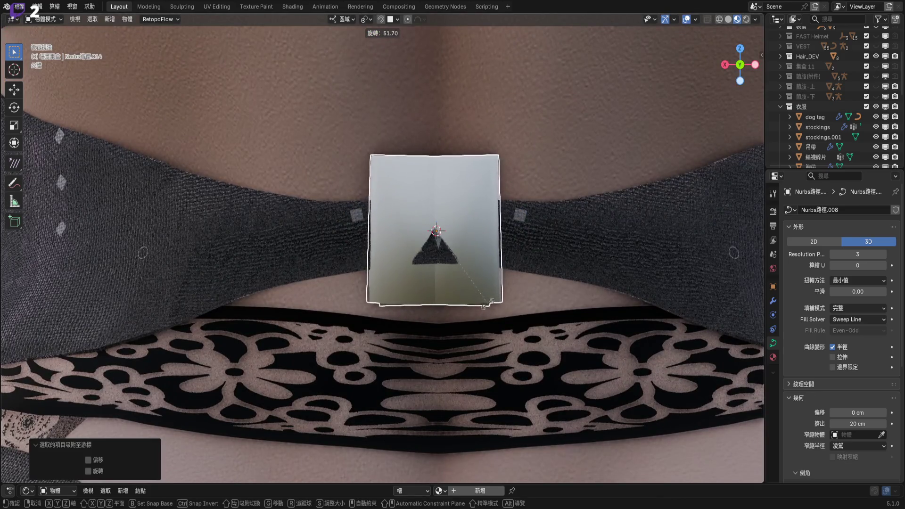
left_click(484, 302)
key("Tab")
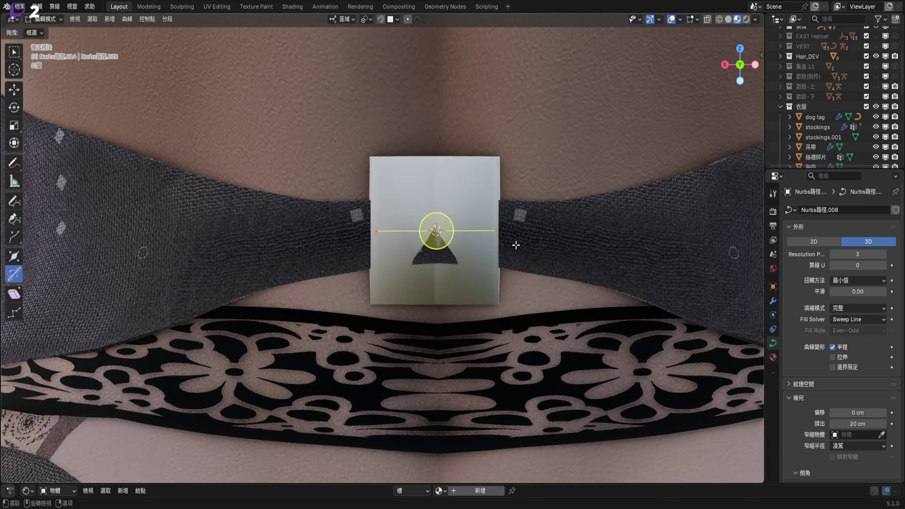
right_click(524, 299)
left_click(520, 298)
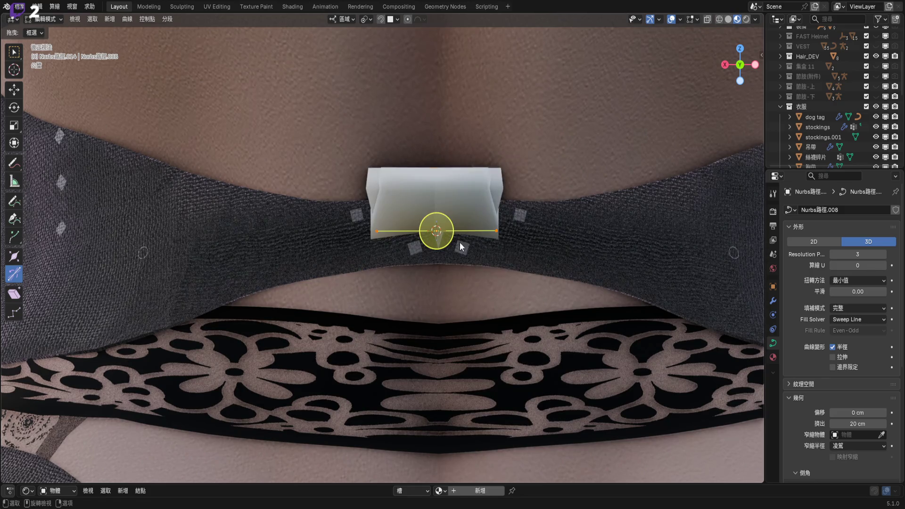
key("Tab")
- Rotate the piece -60.2° and 9.36° to lie against the back, then shift it 1.5 cm
mouse_move(454, 246)
middle_mouse_down()
mouse_move(515, 253)
mouse_move(564, 238)
middle_mouse_up()
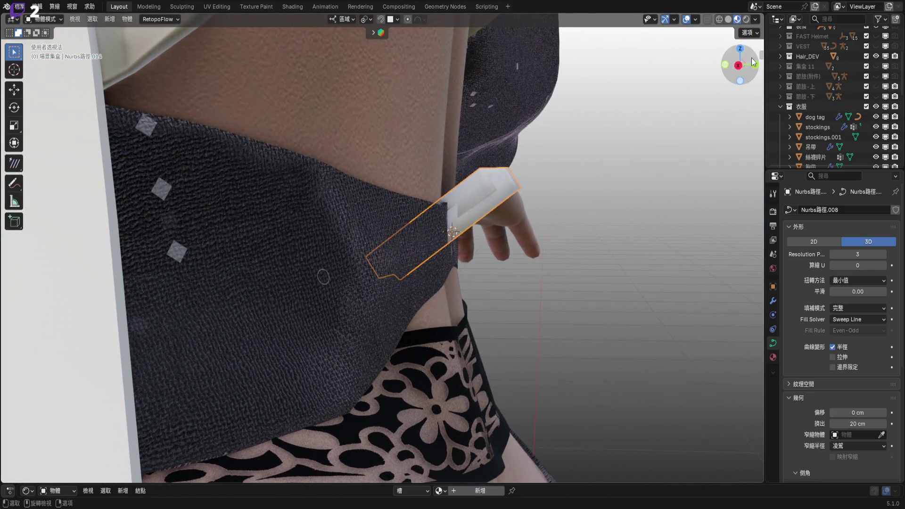
left_click(752, 57)
key("r")
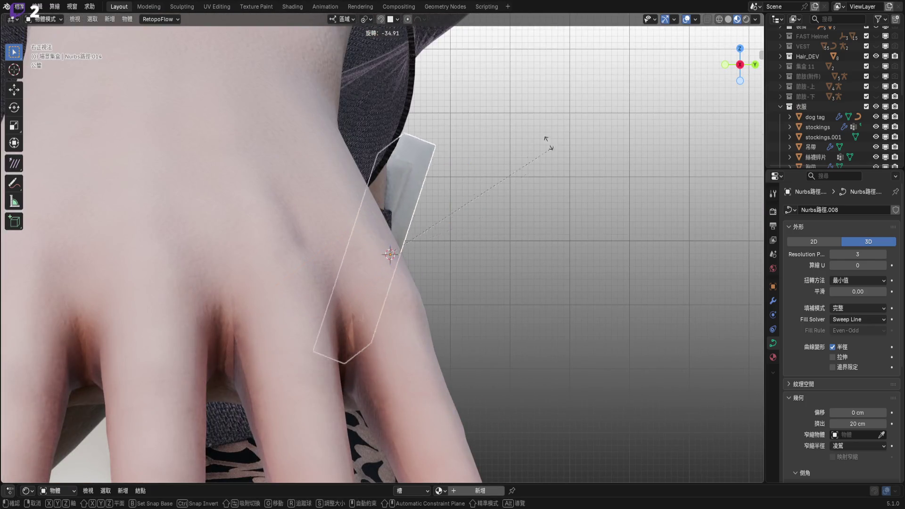
left_click(429, 231)
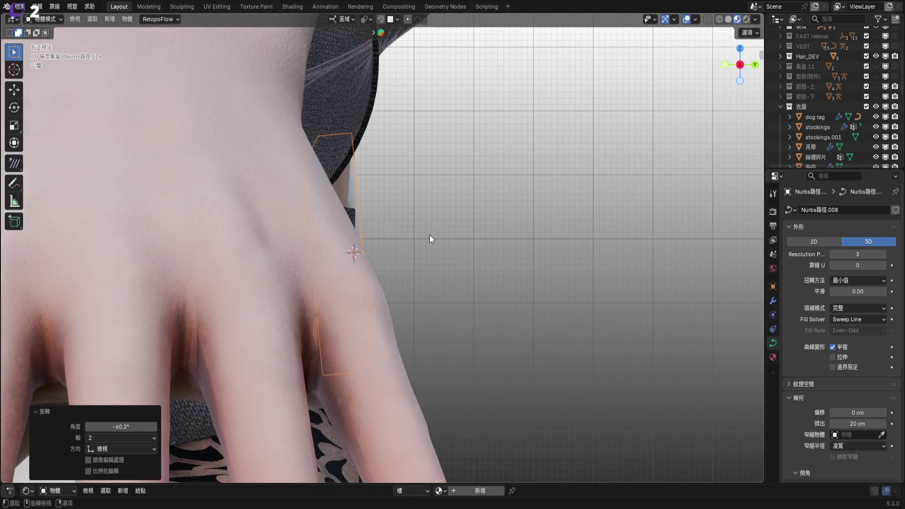
key("ctrl+KP_1")
key("r")
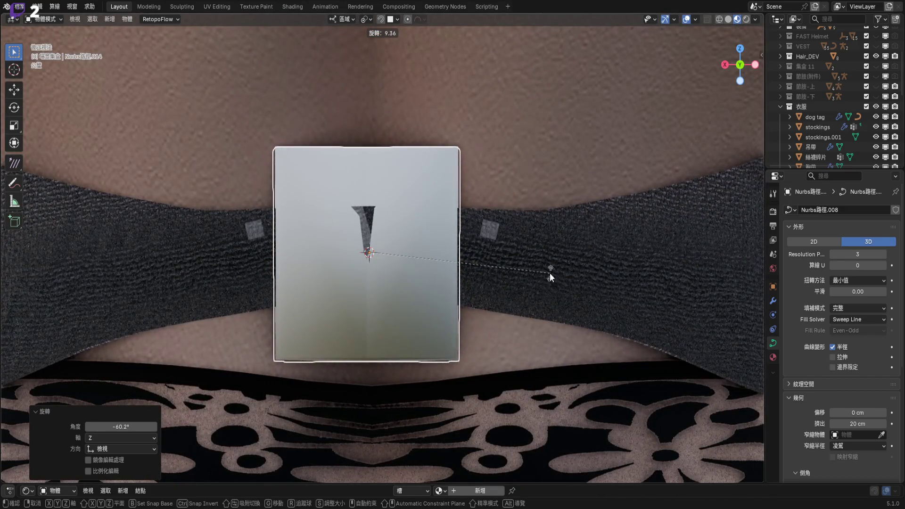
left_click(549, 273)
key("KP_1")
key("g")
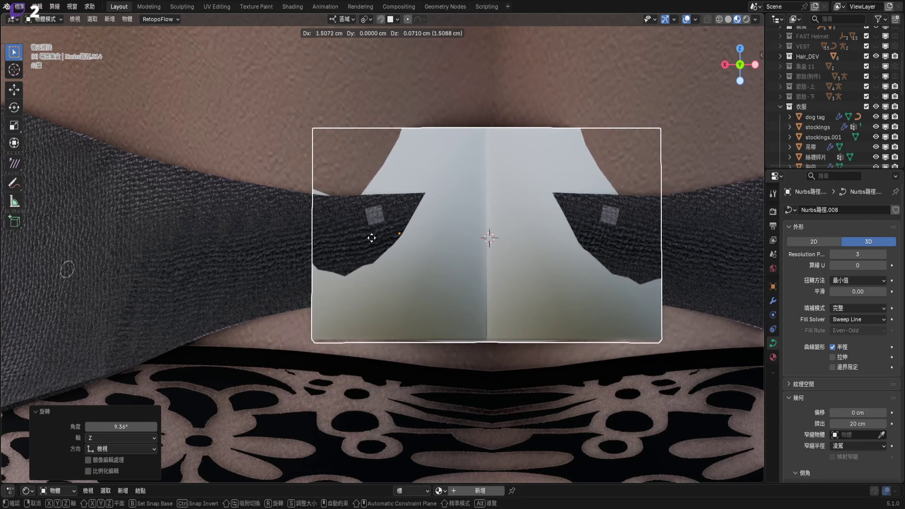
left_click(363, 235)
- Move the piece along its local X axis, then frame it in front view
scroll(395, 228, "down", 3)
middle_click_drag(406, 248, 326, 207)
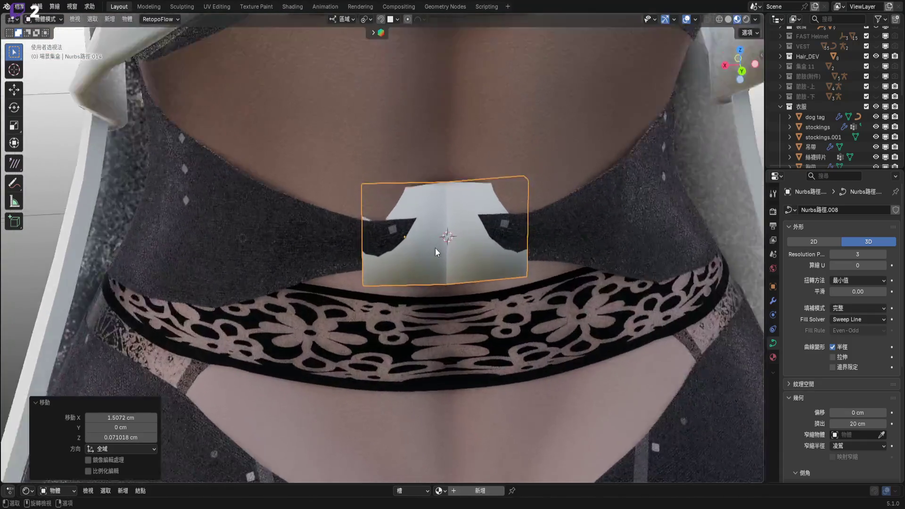
scroll(402, 221, "up", 2)
middle_click_drag(403, 222, 479, 246)
key("g")
key("y")
key("y")
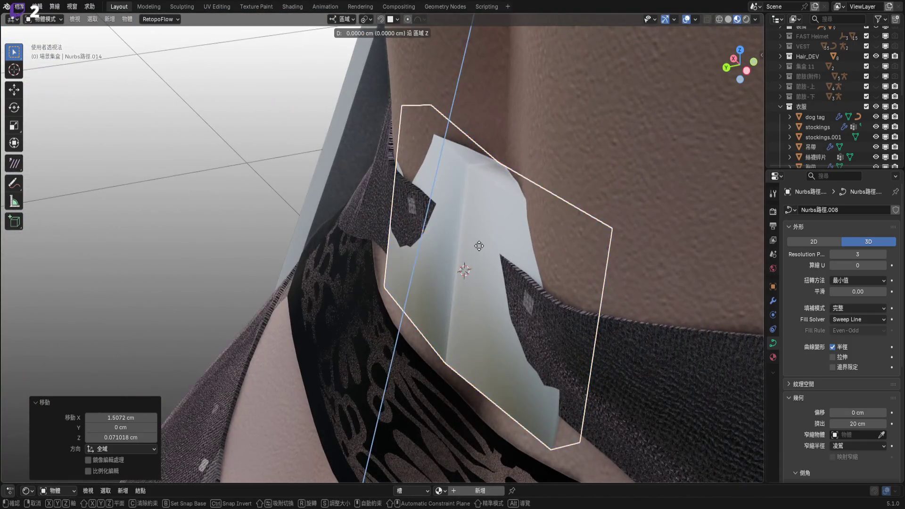
key("x")
key("x")
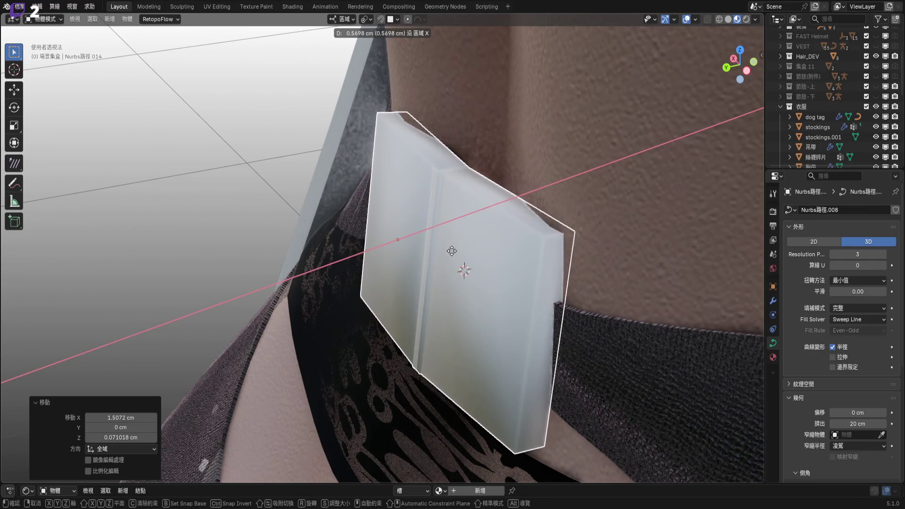
left_click(451, 250)
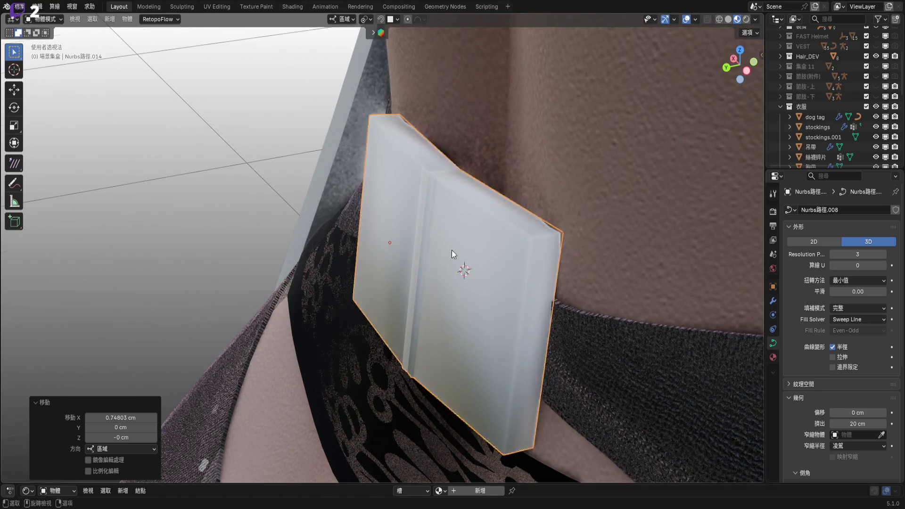
key("KP_Decimal")
key("KP_1")
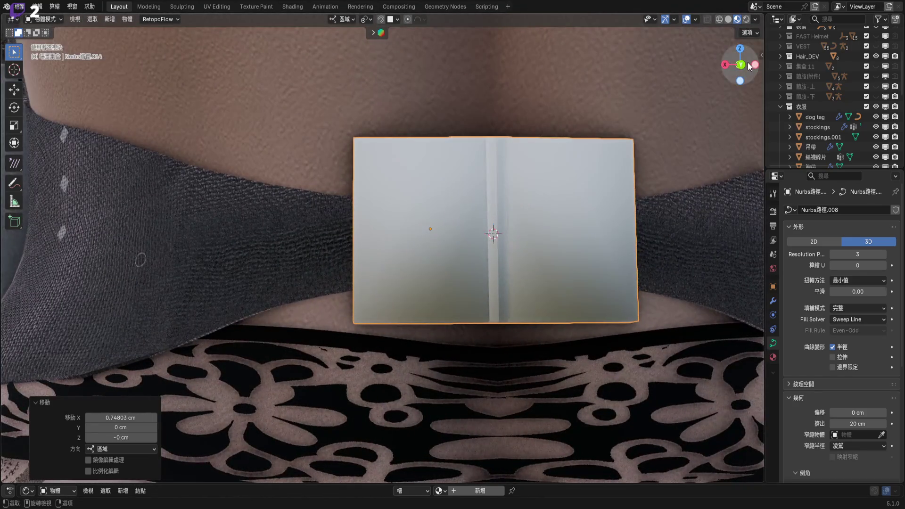
scroll(488, 250, "up", 2)
- Nudge the white strap panel 0.1744 cm sideways, cancelling a trial rotation
key("g")
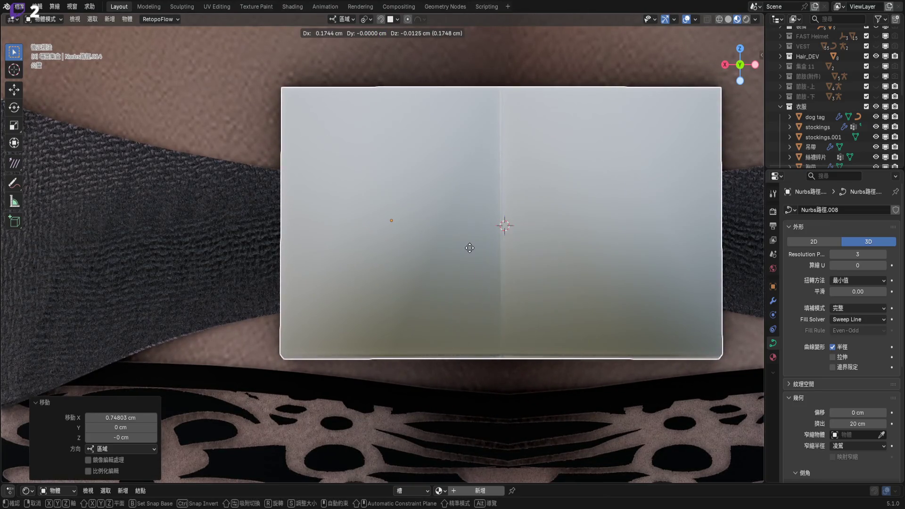
left_click(383, 250)
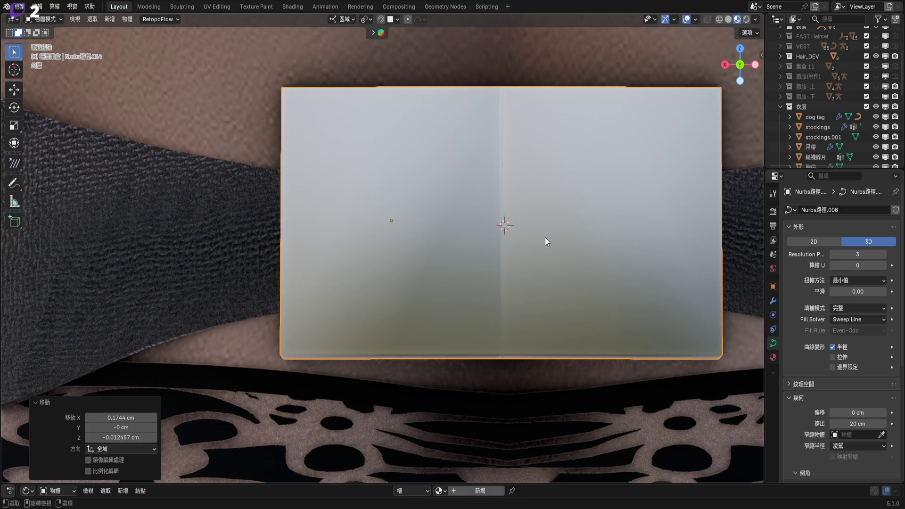
scroll(558, 250, "left", 2, "ctrl")
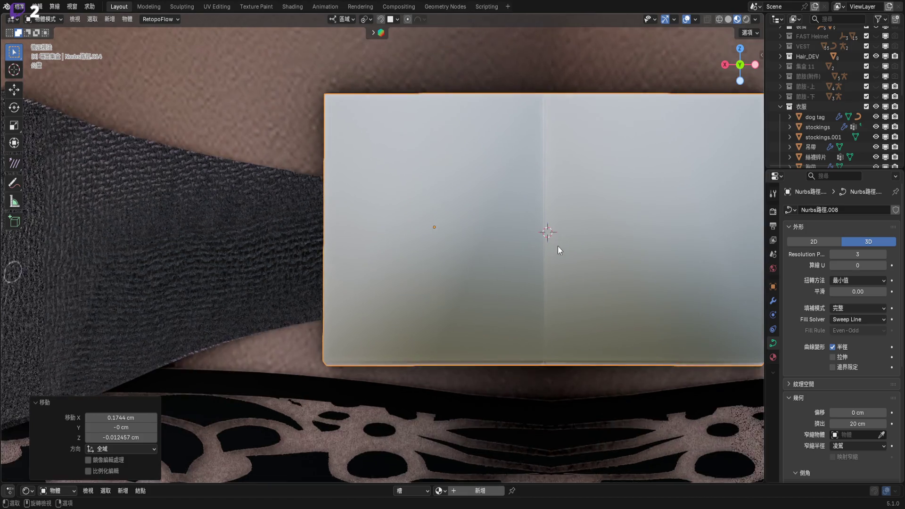
key("r")
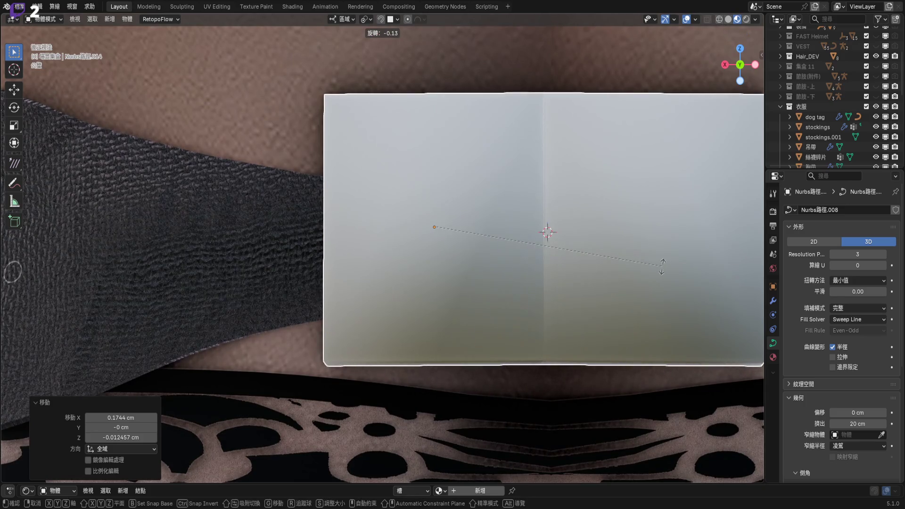
key("Escape")
key("Tab")
scroll(469, 234, "down", 6)
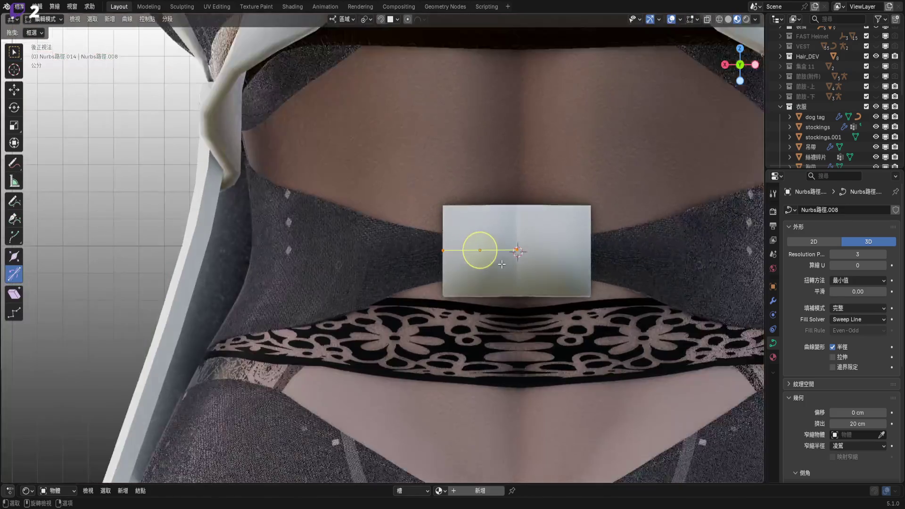
scroll(469, 234, "left", 2, "ctrl")
scroll(469, 234, "left", 2, "ctrl")
scroll(472, 250, "down", 1, "shift")
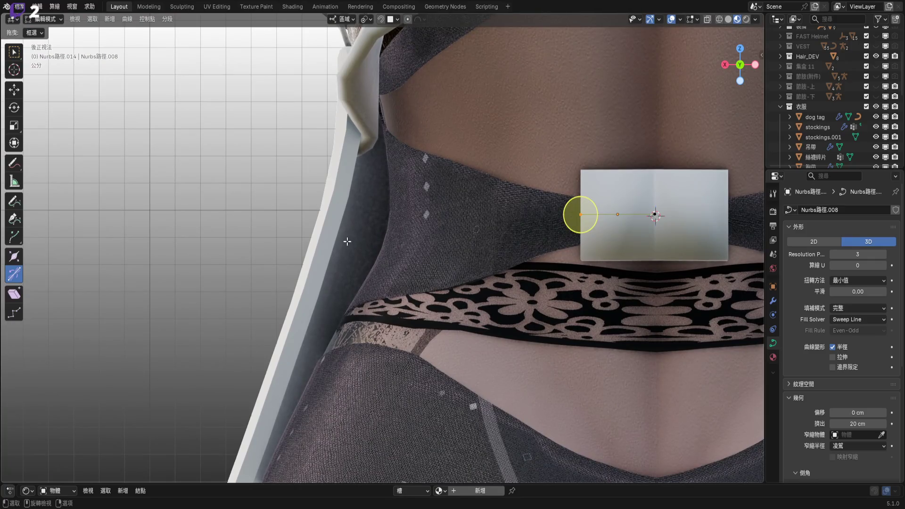
key("Tab")
- Snap the 3D cursor to a selected vertex of the side strap 圓形.001
left_click(332, 235)
key("Tab")
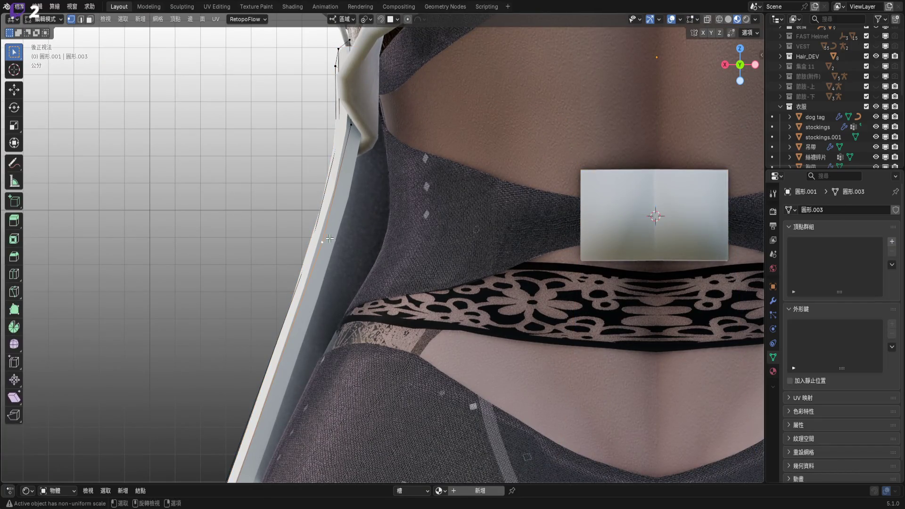
middle_click_drag(329, 239, 366, 237)
key("shift+s")
left_click(370, 294)
mouse_move(372, 285)
middle_mouse_down()
mouse_move(352, 239)
mouse_move(448, 237)
middle_mouse_up()
- Extrude the waist strap curve's end and snap it to the 3D cursor on the side strap
key("ctrl+z")
key("ctrl+z")
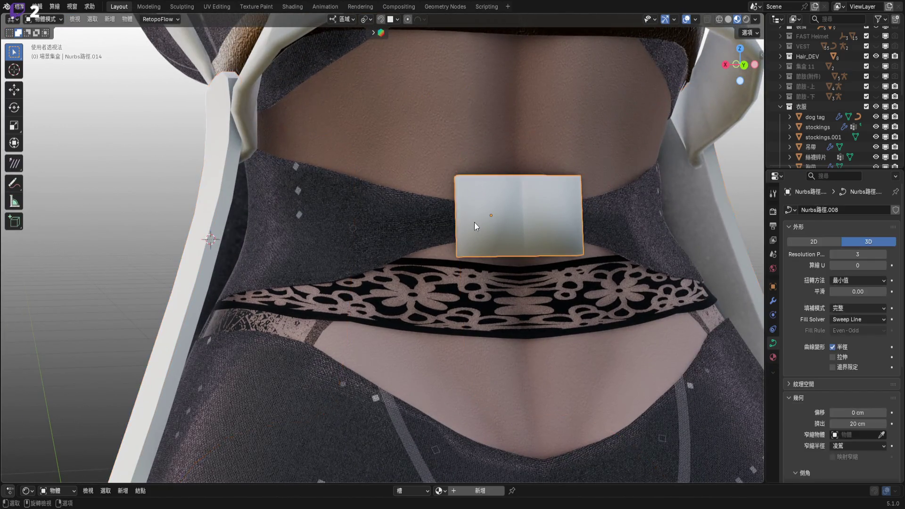
key("ctrl+z")
scroll(444, 216, "up", 1)
key("e")
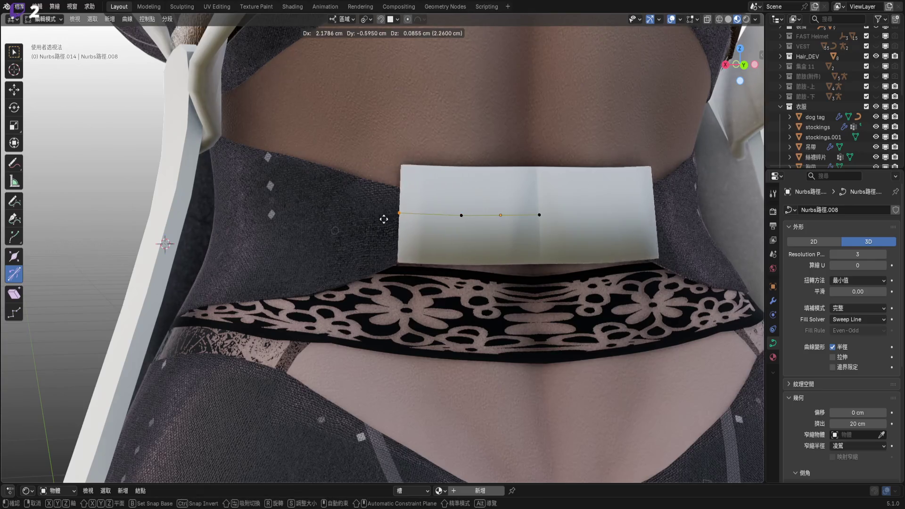
left_click(384, 218)
right_click(380, 223)
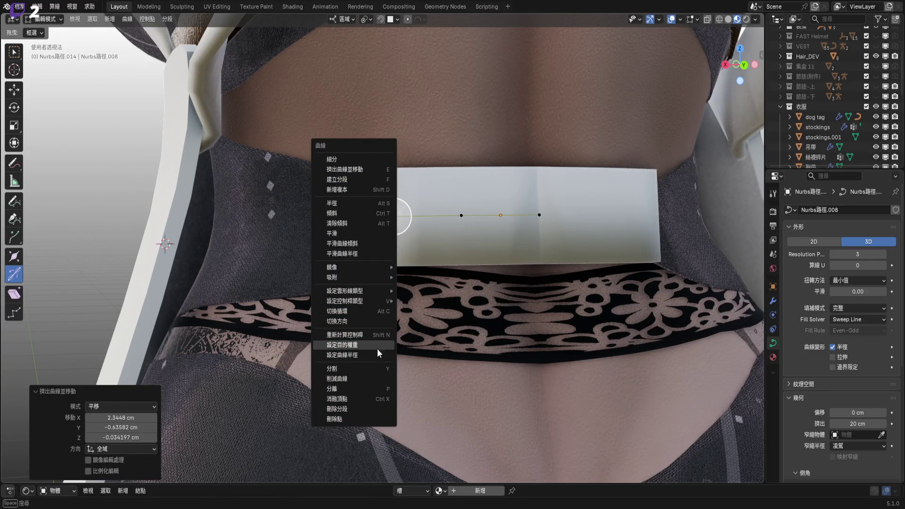
mouse_move(377, 277)
left_click(425, 287)
mouse_move(424, 287)
middle_mouse_down()
mouse_move(400, 280)
mouse_move(422, 253)
middle_mouse_up()
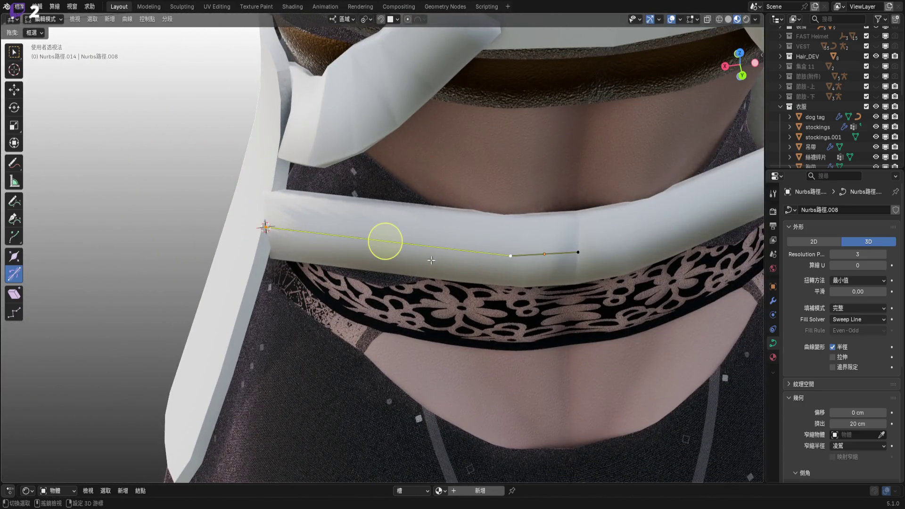
- Subdivide the end segment, pull the new point in, and rotate it -48° around local Z
right_click(416, 136)
left_click(416, 136)
mouse_move(330, 250)
middle_mouse_down()
mouse_move(372, 263)
mouse_move(319, 289)
mouse_move(373, 287)
middle_mouse_up()
key("s")
left_click(345, 283)
scroll(345, 283, "up", 3)
key("r")
mouse_move(570, 294)
middle_mouse_down("alt")
mouse_move(531, 256)
mouse_move(547, 329)
mouse_move(539, 320)
mouse_move(354, 304)
mouse_move(404, 315)
middle_mouse_up("alt")
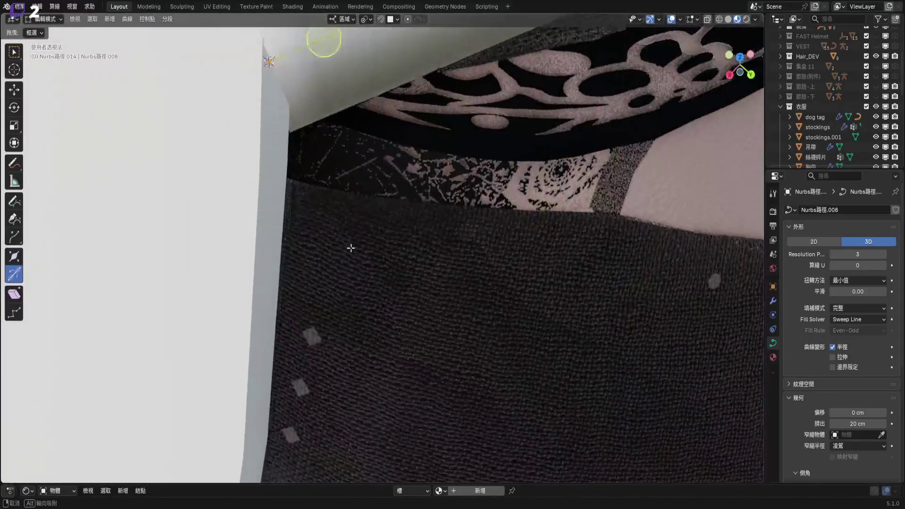
key("r")
key("z")
key("z")
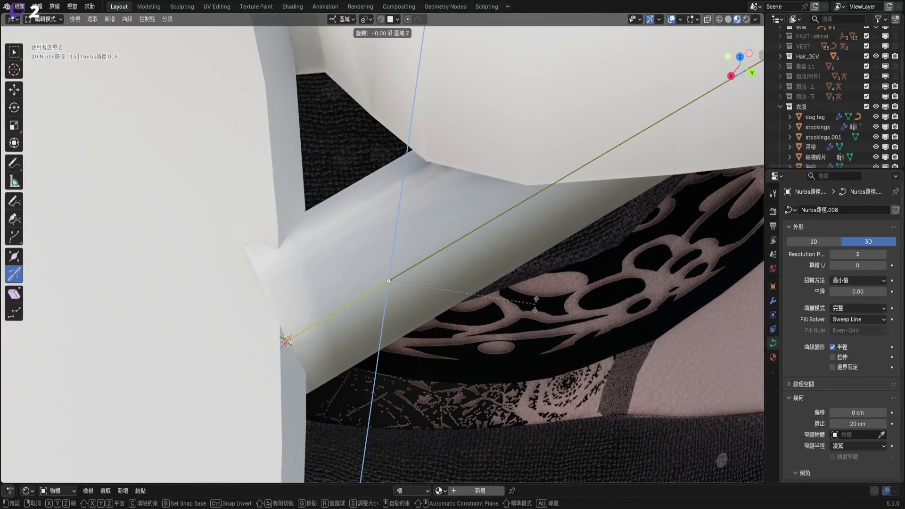
left_click(450, 374)
- Twist the strap end 29.2°, move the end point 0.59 cm, then untwist to about −2°
middle_click_drag(334, 263, 363, 249)
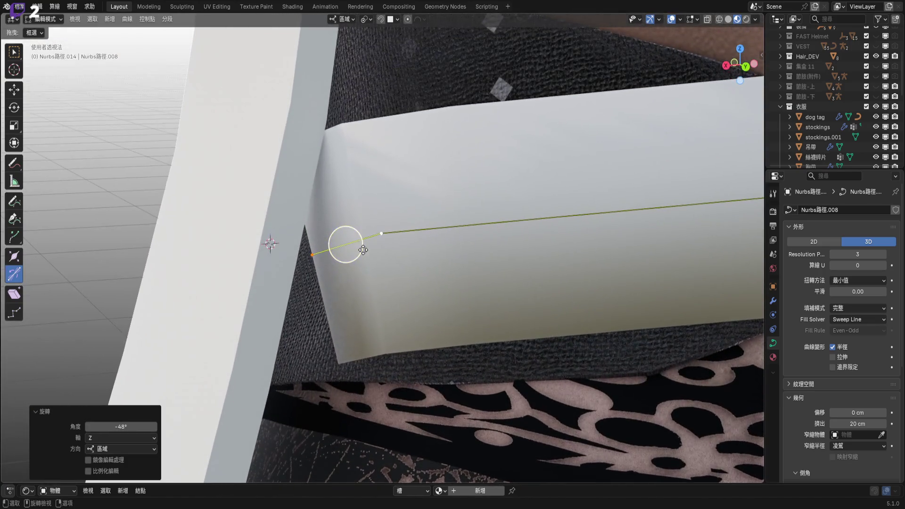
left_click_drag(363, 249, 346, 244)
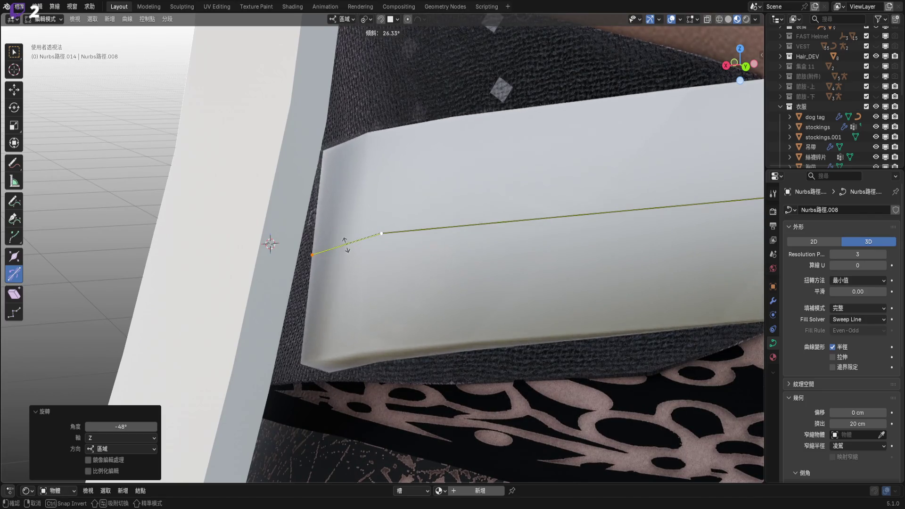
left_click(344, 243)
middle_click_drag(347, 244, 415, 273)
key("g")
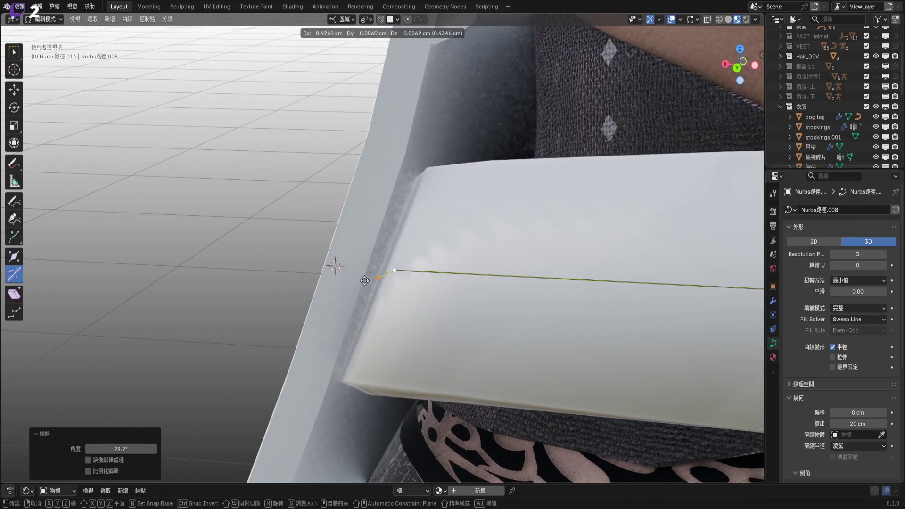
left_click(333, 263)
middle_click_drag(333, 263, 405, 245)
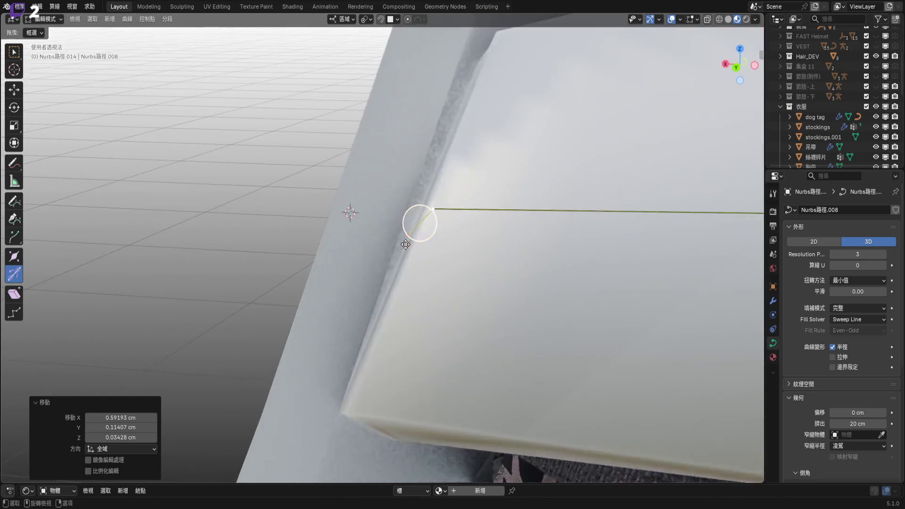
left_click_drag(419, 221, 416, 236)
middle_click_drag(416, 236, 430, 264)
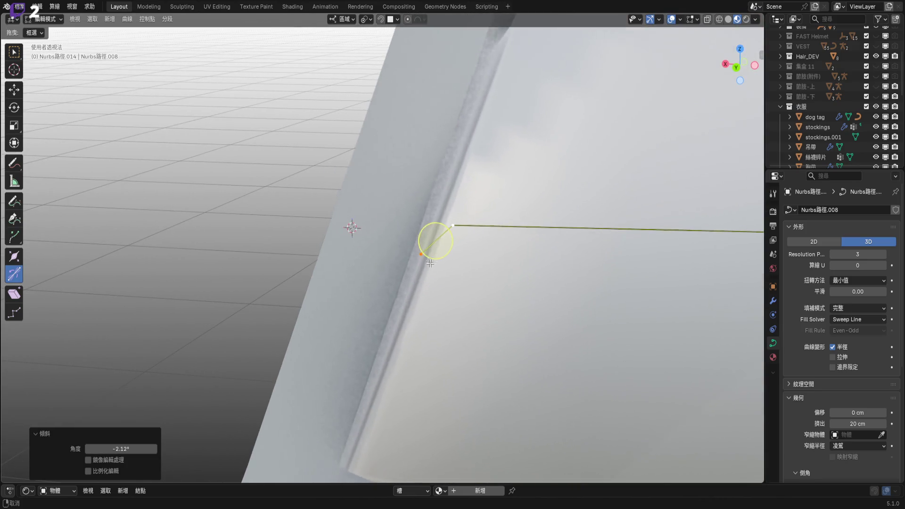
- Nudge the end point, set its twist nearly flat, and widen it to 1.342
key("g")
left_click(410, 270)
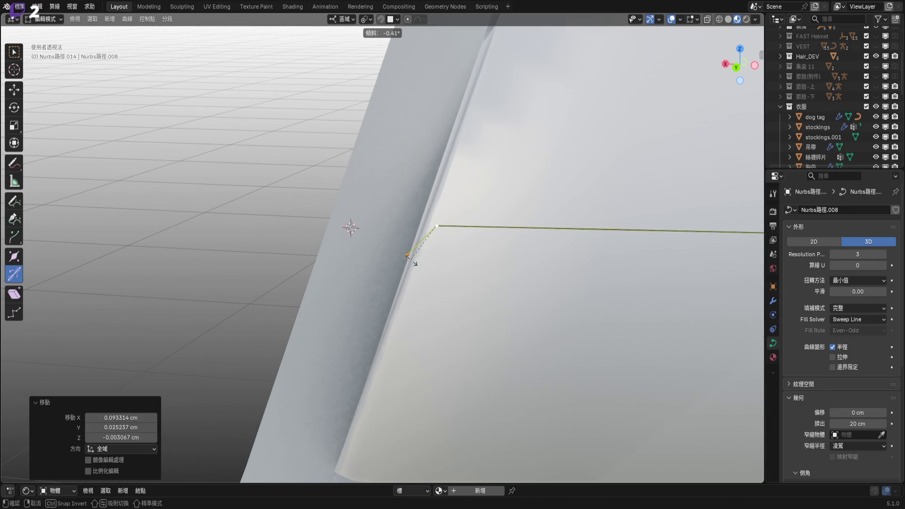
left_click_drag(410, 262, 420, 243)
middle_click_drag(420, 243, 505, 265)
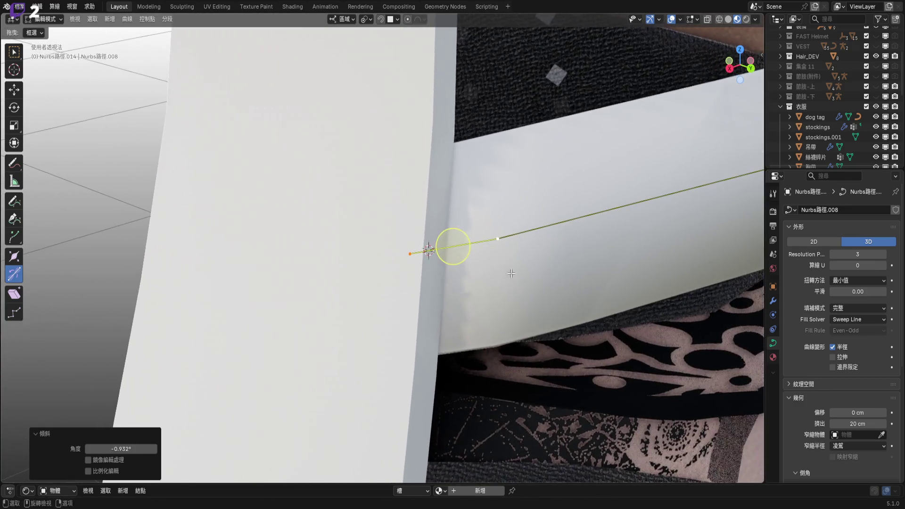
key("s")
left_click(530, 299)
middle_click_drag(529, 298, 542, 302)
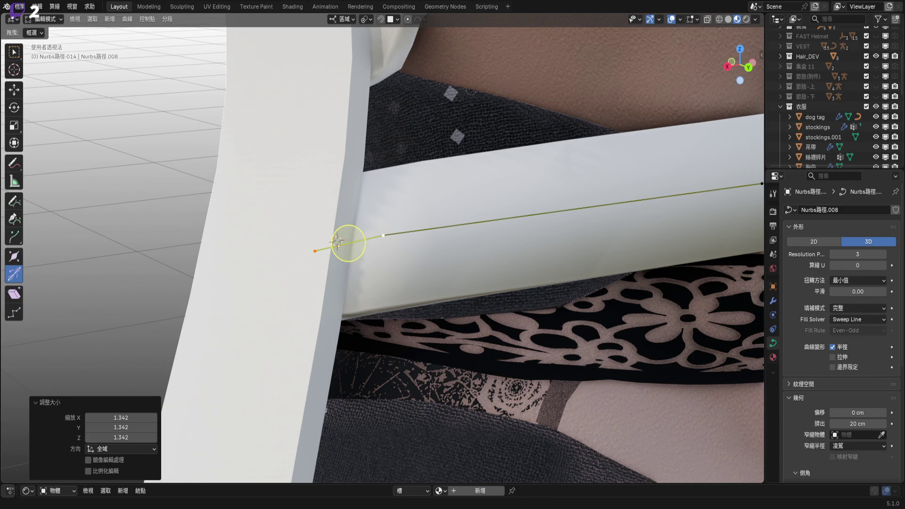
middle_click_drag(709, 144, 632, 191, "shift")
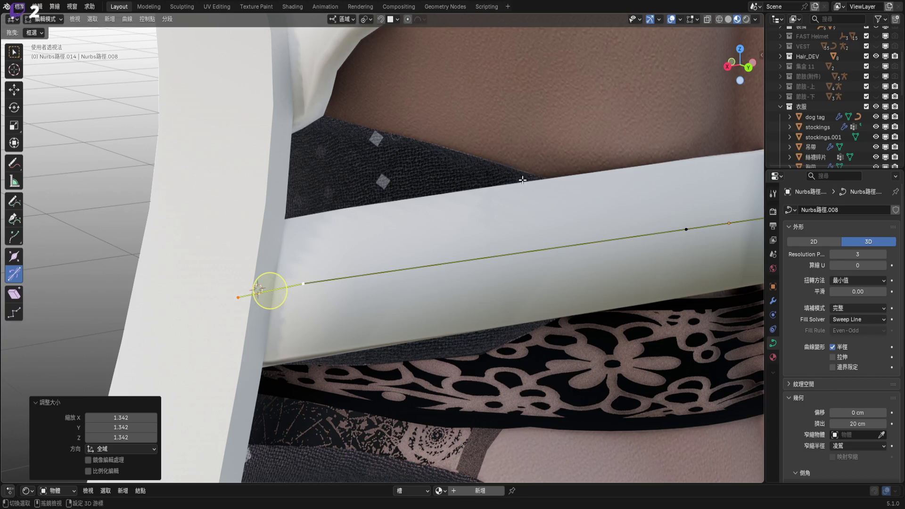
- Subdivide the waist strap's end segment, briefly toggling the 節肢-上 fur visibility to check
scroll(459, 234, "down", 3)
scroll(459, 234, "down", 2)
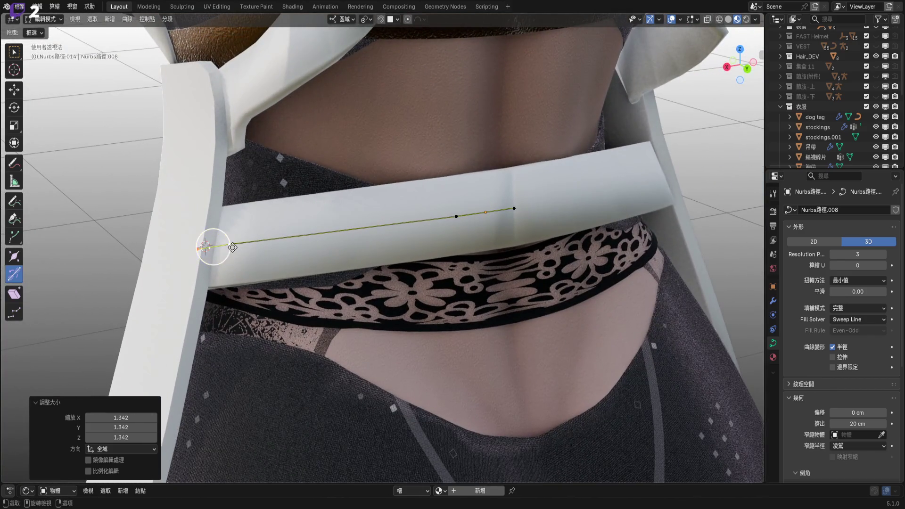
right_click(233, 248)
left_click(234, 248)
mouse_move(344, 228)
middle_mouse_down()
mouse_move(371, 223)
mouse_move(350, 234)
middle_mouse_up()
scroll(372, 223, "up", 2)
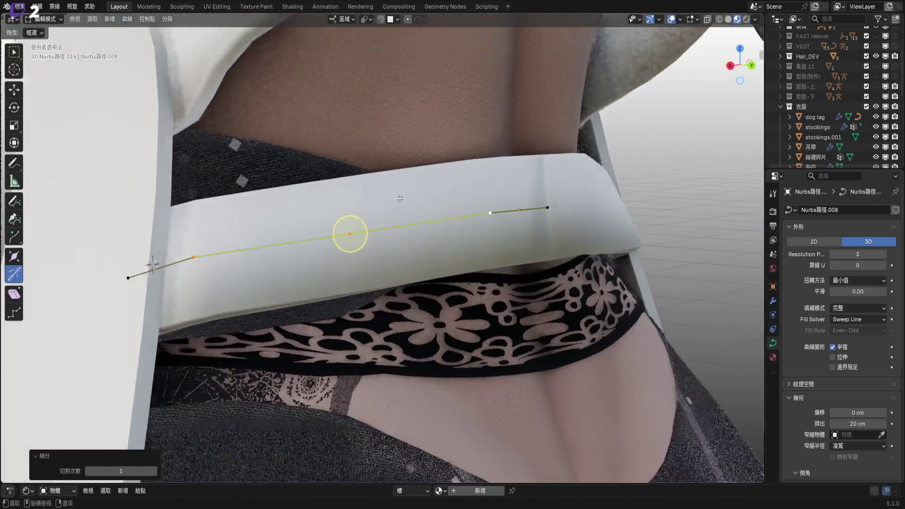
scroll(400, 198, "down", 2)
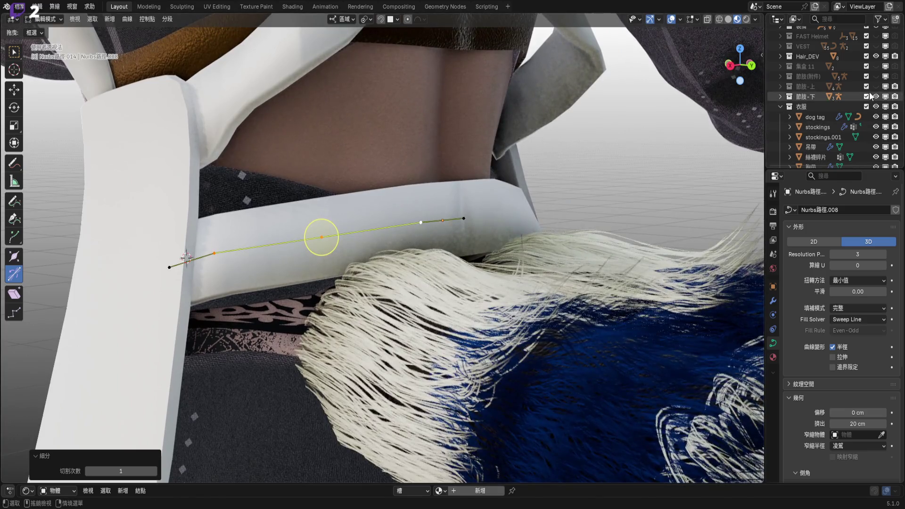
left_click(876, 87)
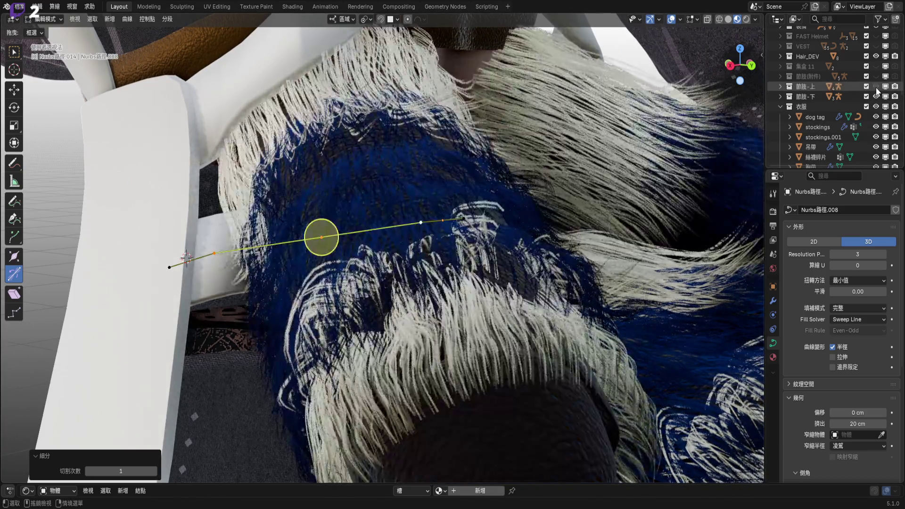
left_click(876, 87)
mouse_move(410, 245)
middle_mouse_down()
mouse_move(428, 259)
mouse_move(242, 235)
mouse_move(374, 241)
mouse_move(253, 186)
middle_mouse_up()
mouse_move(403, 298)
middle_mouse_down()
mouse_move(402, 318)
mouse_move(422, 339)
middle_mouse_up()
- Rotate the selected curve points 2.09°
key("r")
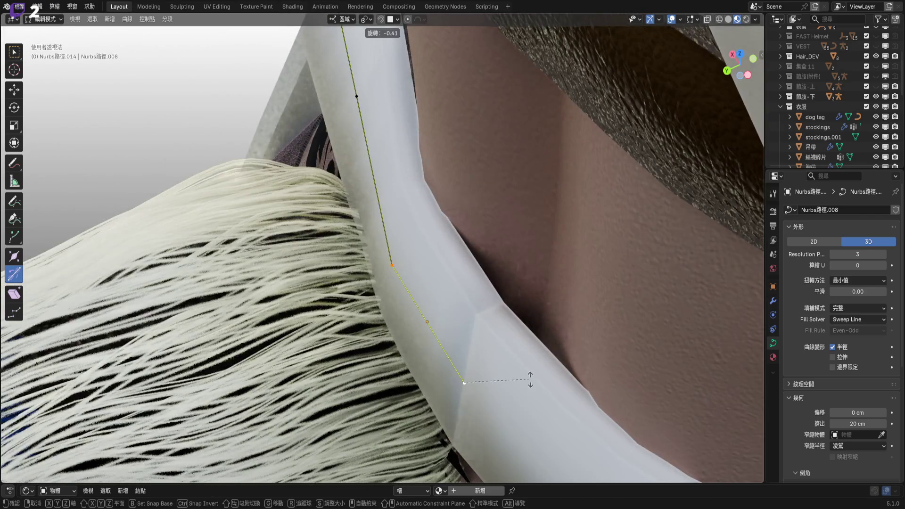
left_click(531, 376)
mouse_move(531, 376)
middle_mouse_down()
mouse_move(520, 332)
mouse_move(544, 235)
middle_mouse_up()
scroll(521, 331, "down", 5)
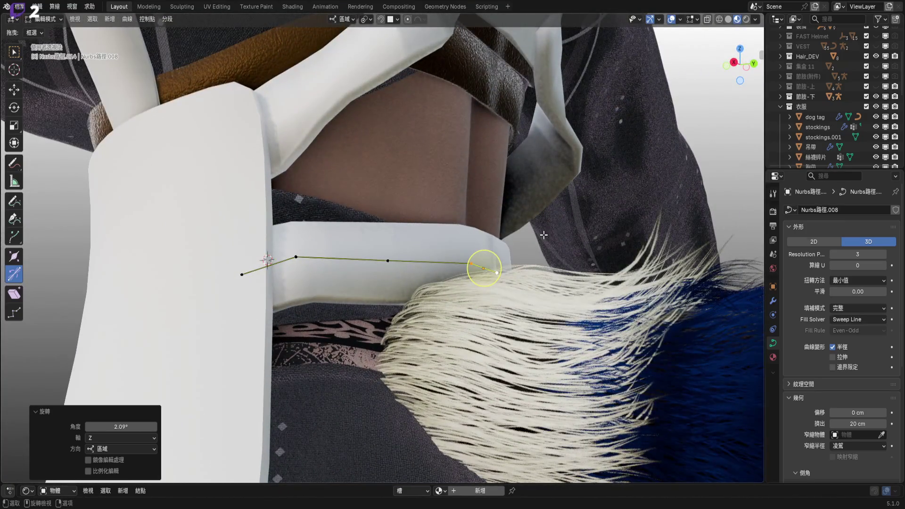
middle_click_drag(300, 261, 436, 247)
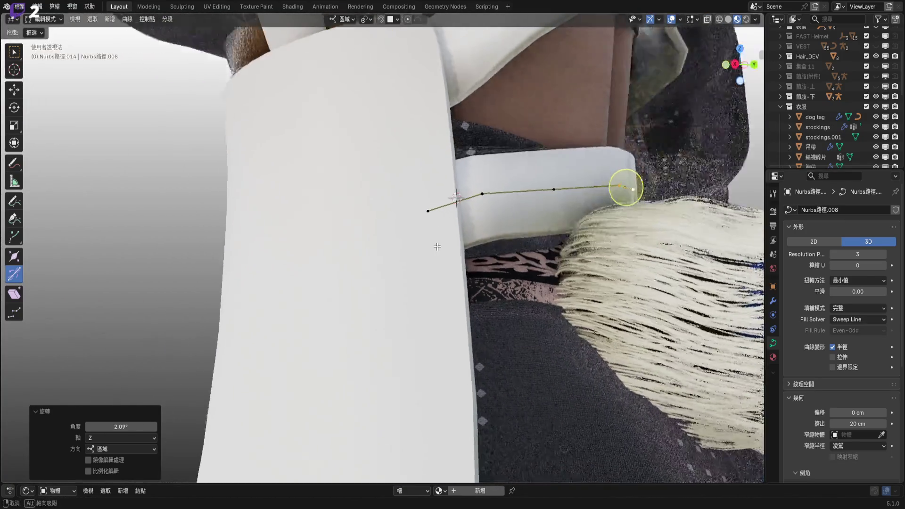
scroll(437, 240, "up", 2)
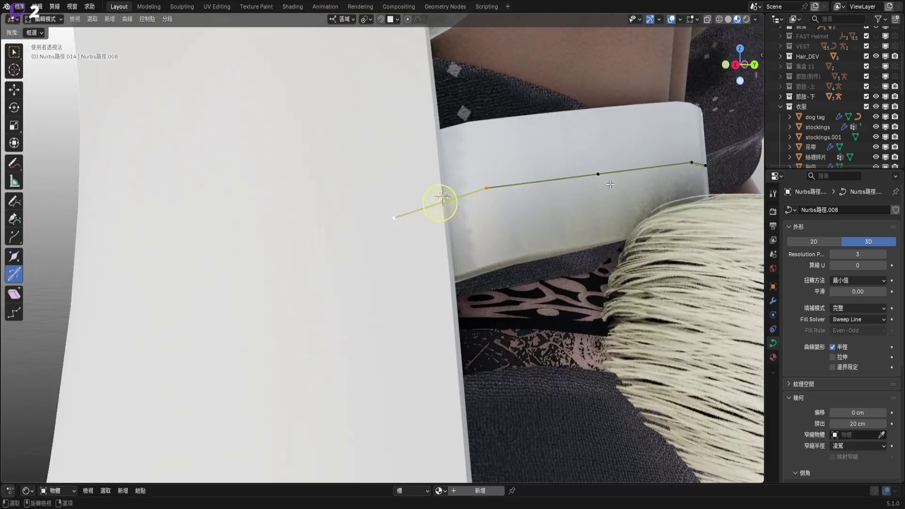
- Scale the end point to 0.522, then to 1.403 to lengthen the last segment, and exit edit mode
key("s")
left_click(509, 211)
middle_click_drag(509, 210, 398, 219)
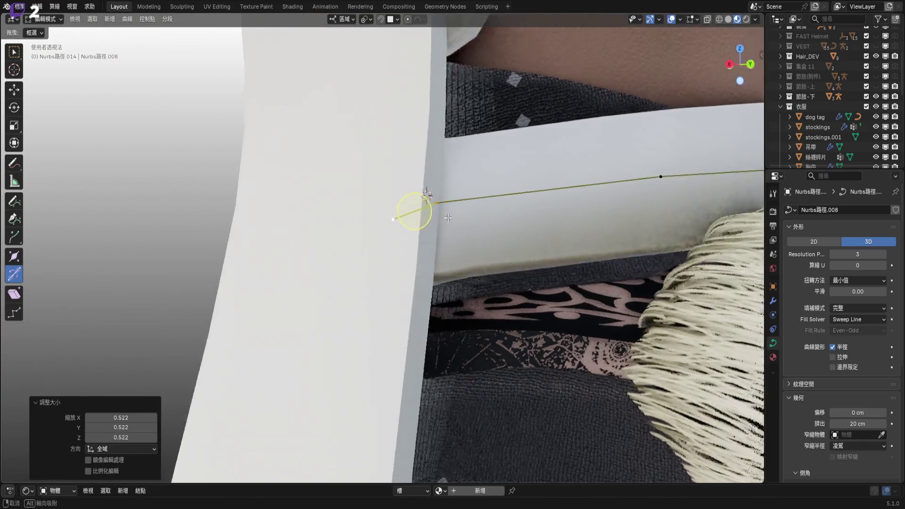
key("s")
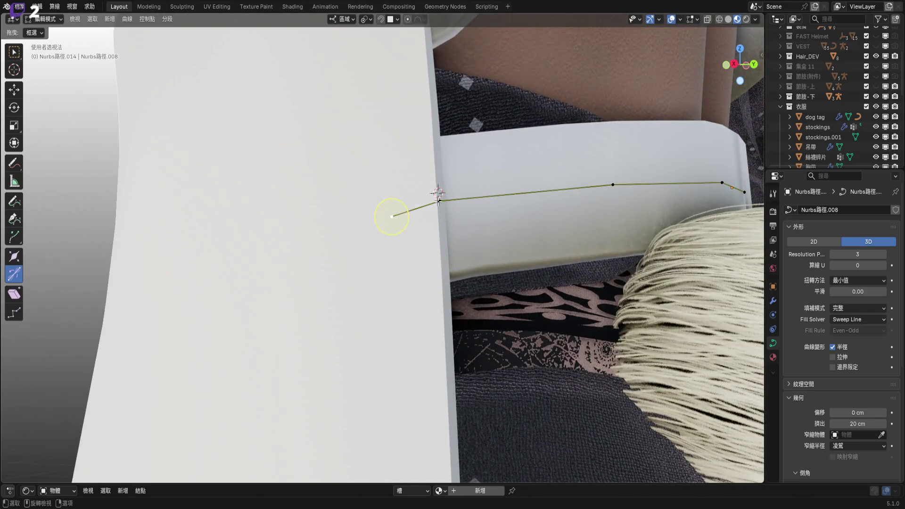
left_click(379, 229)
mouse_move(553, 239)
middle_mouse_down()
mouse_move(329, 286)
mouse_move(392, 268)
middle_mouse_up()
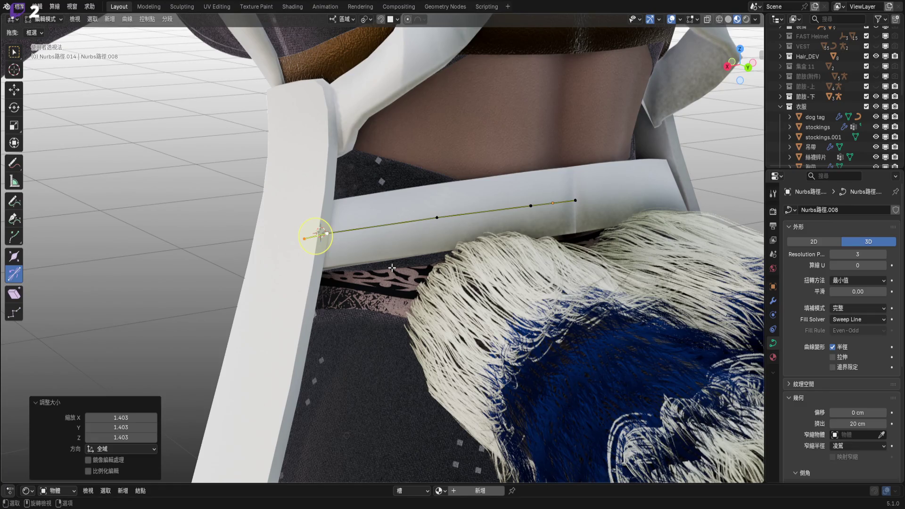
mouse_move(391, 268)
middle_mouse_down()
mouse_move(343, 287)
mouse_move(391, 263)
middle_mouse_up()
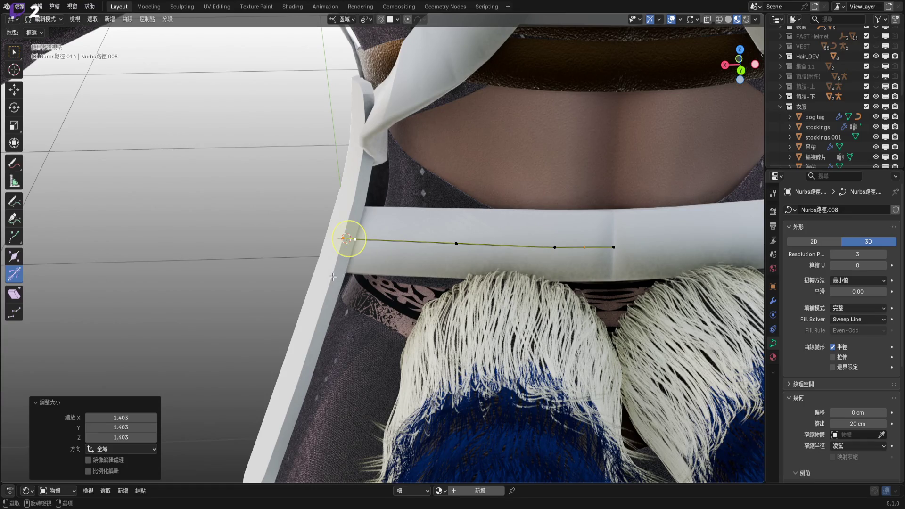
key("Tab")
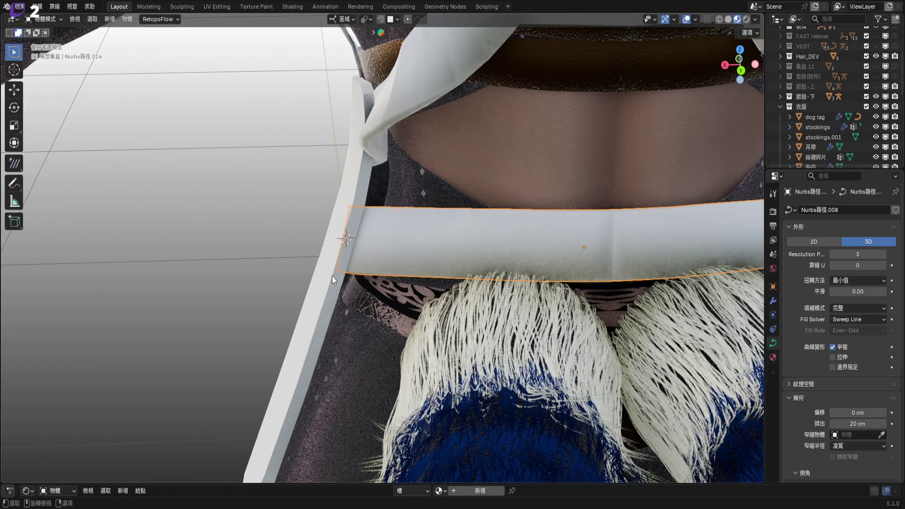
- Select the white side strap mesh, enter Edit Mode, and pick its middle edge loop
left_click(332, 276)
key("Tab")
mouse_move(332, 276)
middle_mouse_down()
mouse_move(394, 248)
mouse_move(329, 243)
middle_mouse_up()
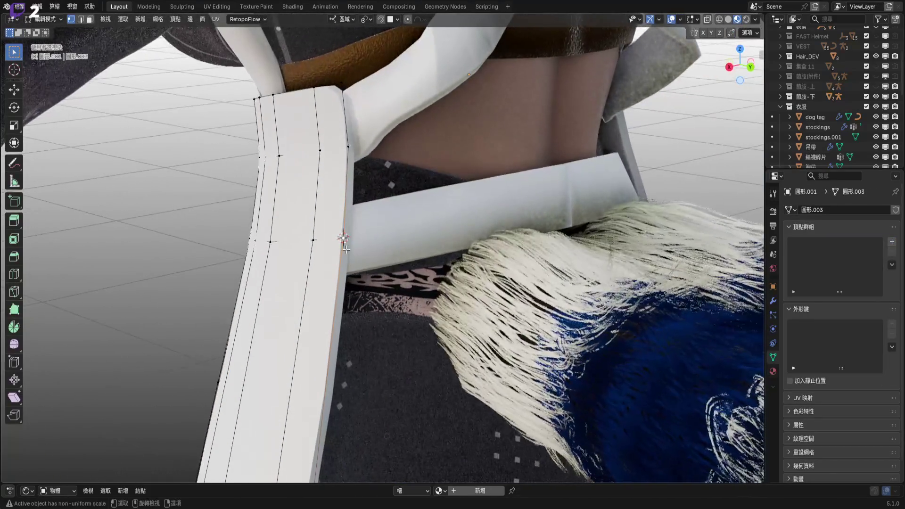
scroll(329, 244, "down", 3)
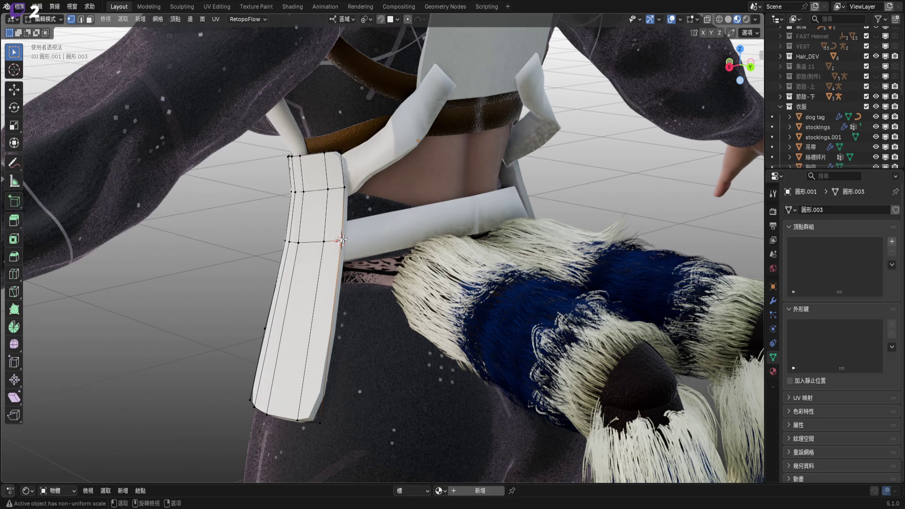
left_click(323, 254, "alt")
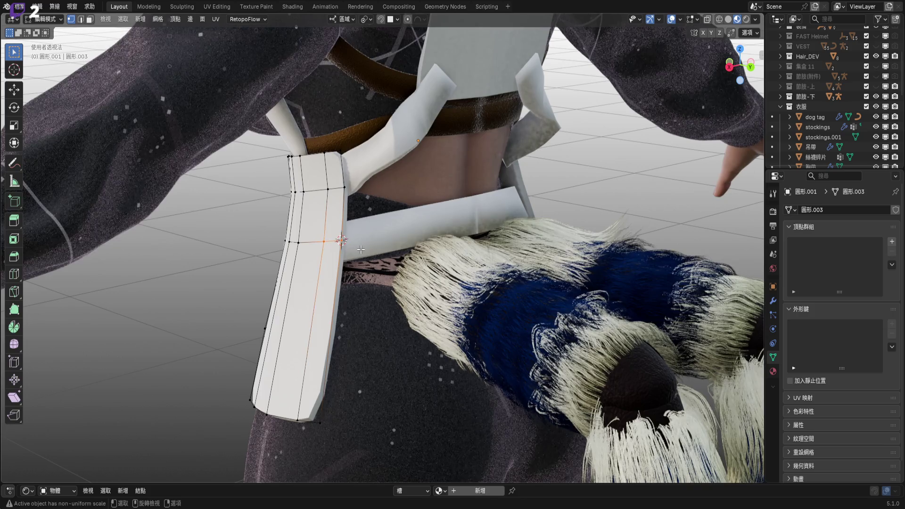
left_click(368, 19)
- Try a shrink/fatten on the centre loop, then switch to plain Solid shading
scroll(387, 229, "up", 4)
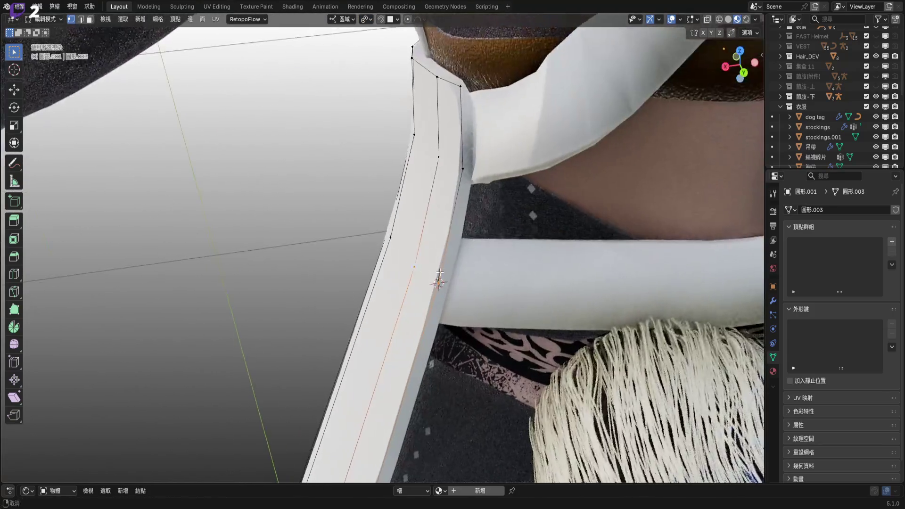
middle_click_drag(386, 229, 254, 306)
key("alt+s")
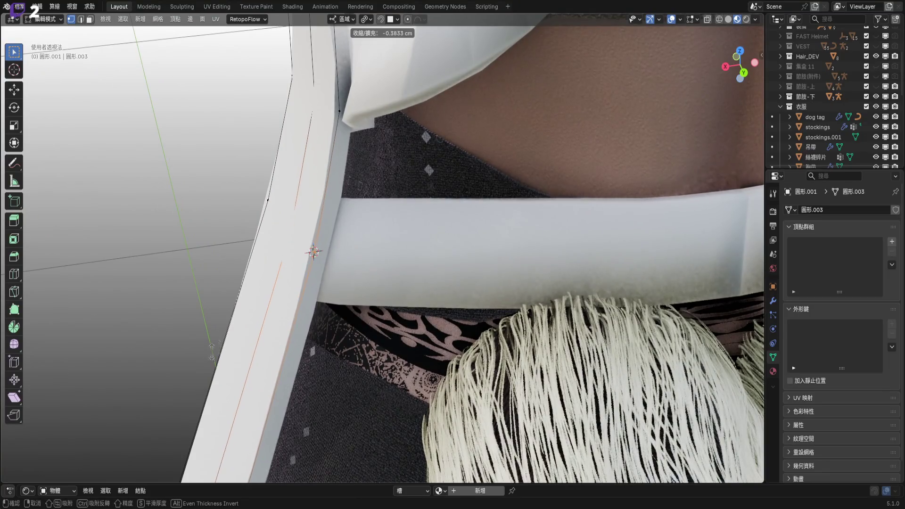
left_click(232, 334)
mouse_move(233, 333)
middle_mouse_down()
mouse_move(430, 218)
mouse_move(608, 202)
middle_mouse_up()
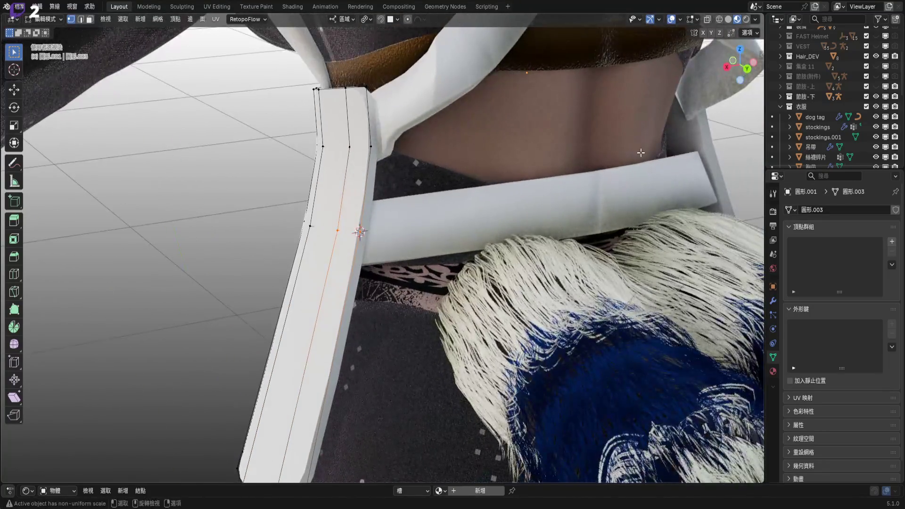
key("alt+s")
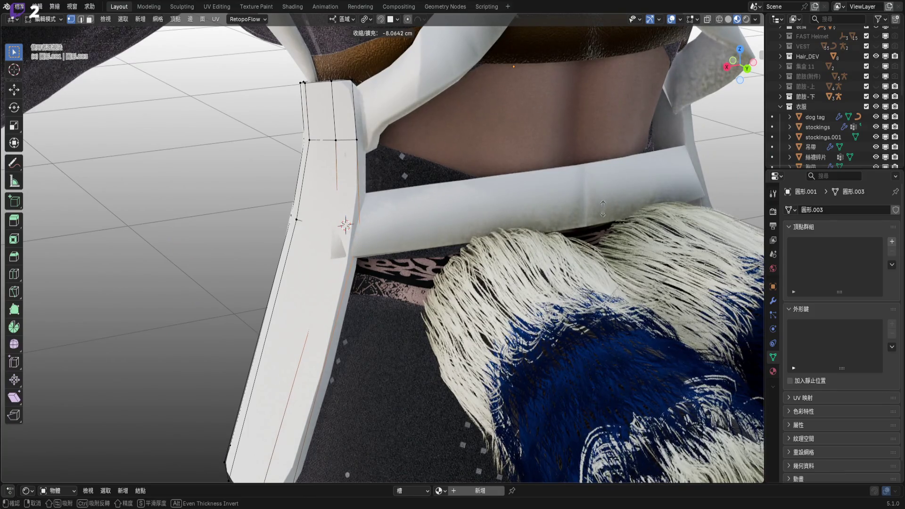
key("Escape")
left_click(729, 19)
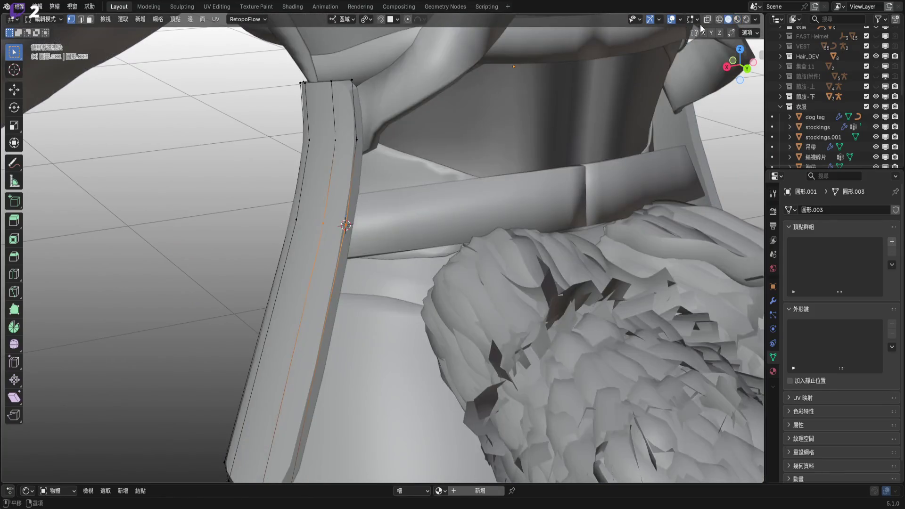
- In X-ray Back view, shrink/fatten the strap's centre loop inward by -6.64 cm
left_click(707, 19)
mouse_move(662, 227)
middle_mouse_down()
mouse_move(735, 222)
mouse_move(613, 199)
middle_mouse_up()
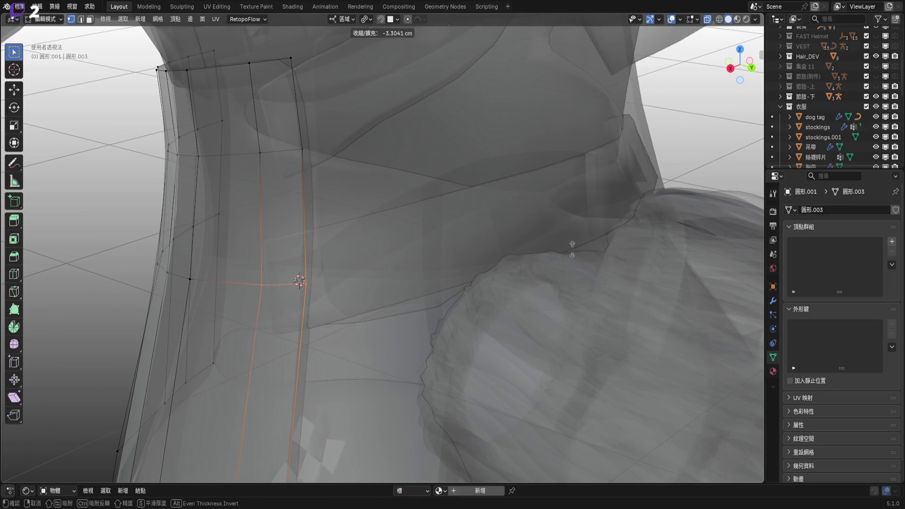
middle_click_drag(534, 252, 530, 202)
left_click(745, 68)
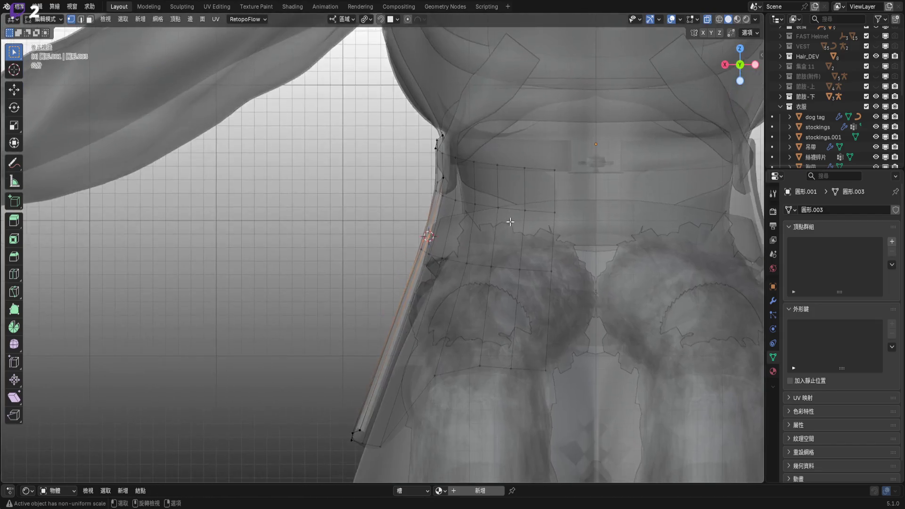
scroll(613, 235, "up", 2)
scroll(660, 255, "up", 2)
key("alt+s")
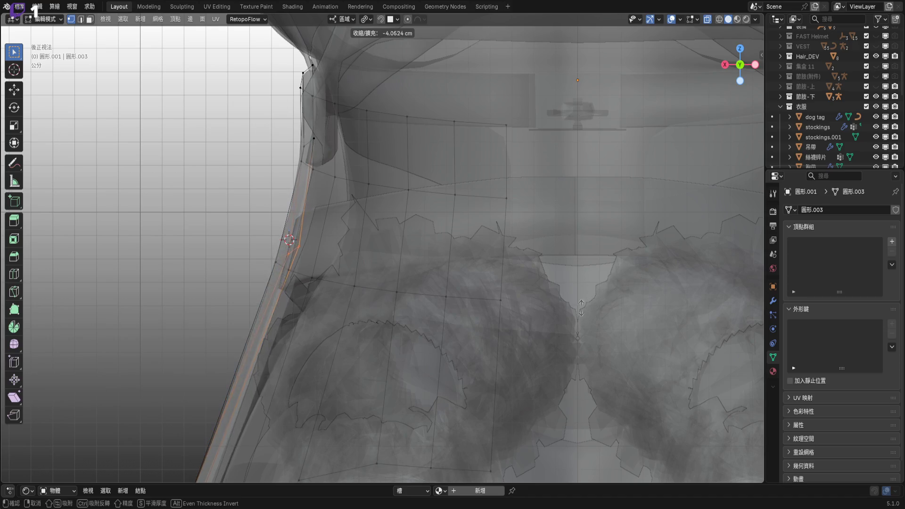
left_click(715, 30)
- Turn off X-ray and hide the back waist strap curve Nurbs路徑.014 in the outliner
left_click(707, 19)
middle_click_drag(518, 198, 425, 207)
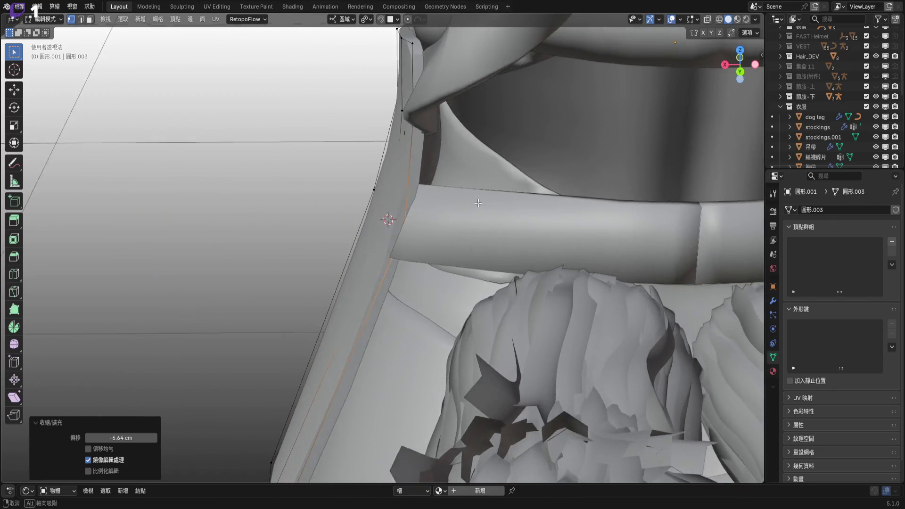
mouse_move(424, 207)
middle_mouse_down()
mouse_move(518, 245)
mouse_move(530, 187)
mouse_move(545, 196)
middle_mouse_up()
key("alt+s")
key("Escape")
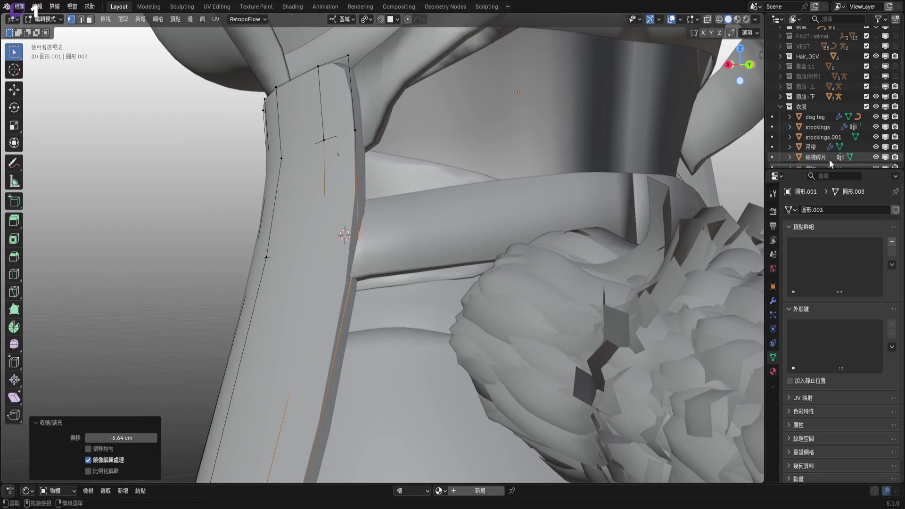
scroll(874, 138, "down", 10)
left_click(875, 126)
- Push the centre loop inward again, by -10.8 cm and then -5.99 cm
mouse_move(424, 235)
middle_mouse_down()
mouse_move(403, 249)
mouse_move(434, 202)
middle_mouse_up()
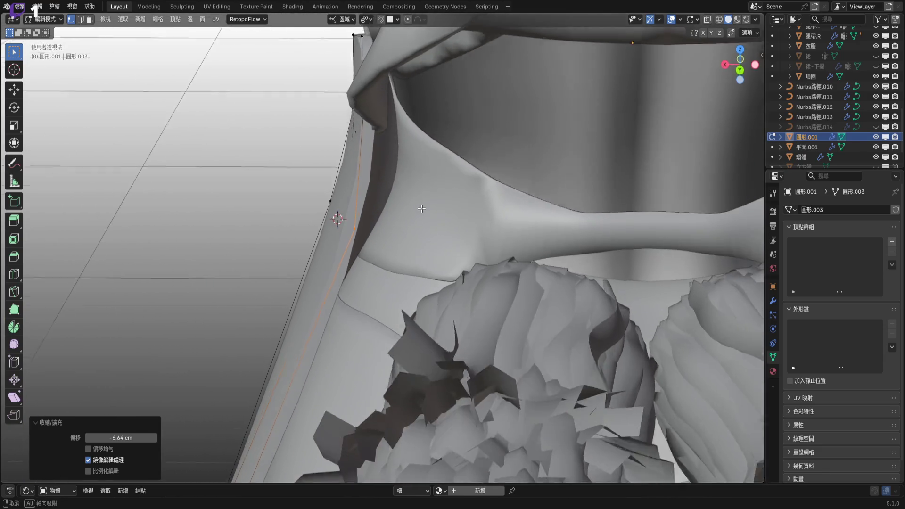
key("alt+s")
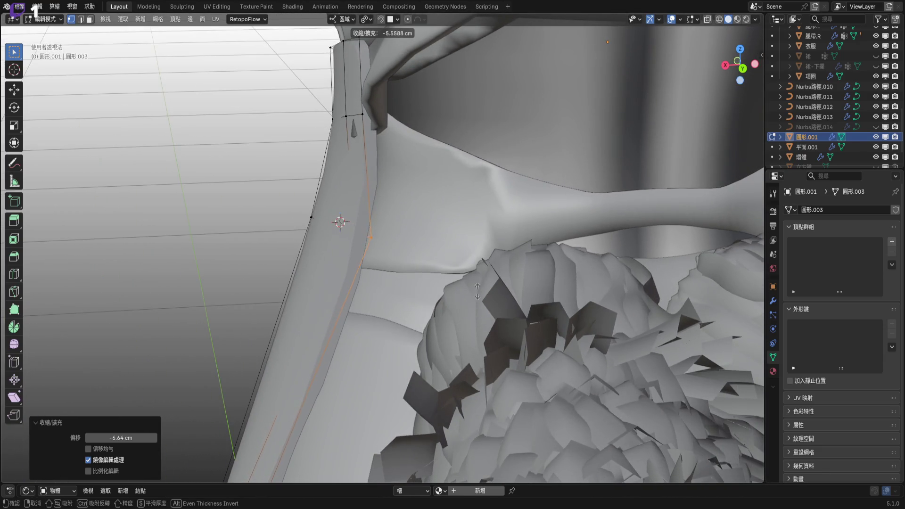
left_click(339, 352)
mouse_move(340, 352)
middle_mouse_down()
mouse_move(384, 206)
mouse_move(426, 187)
mouse_move(341, 171)
mouse_move(390, 193)
middle_mouse_up()
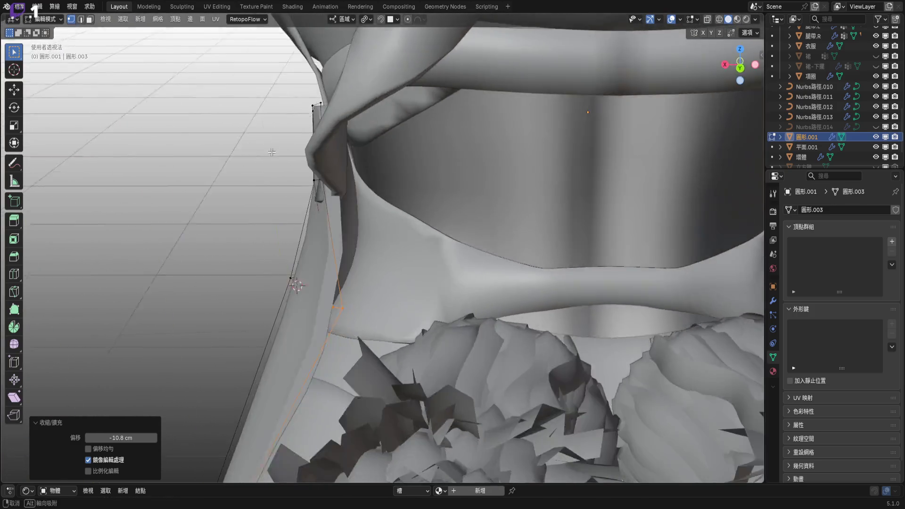
mouse_move(390, 193)
middle_mouse_down()
mouse_move(325, 173)
mouse_move(472, 207)
middle_mouse_up()
key("g")
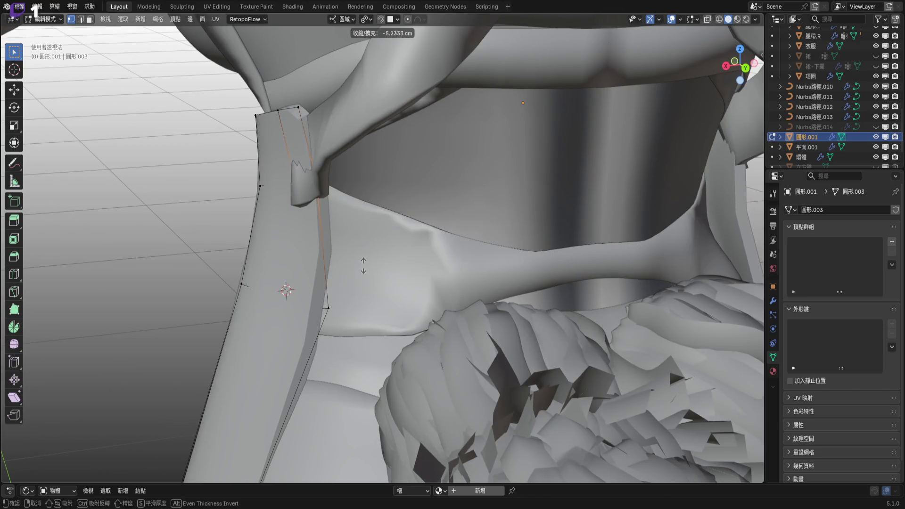
left_click(344, 273)
- Apply a final small -1.1 cm shrink/fatten to the centre loop
mouse_move(344, 272)
middle_mouse_down()
mouse_move(418, 228)
mouse_move(322, 185)
mouse_move(424, 152)
middle_mouse_up()
key("alt+s")
left_click(418, 228)
key("alt+s")
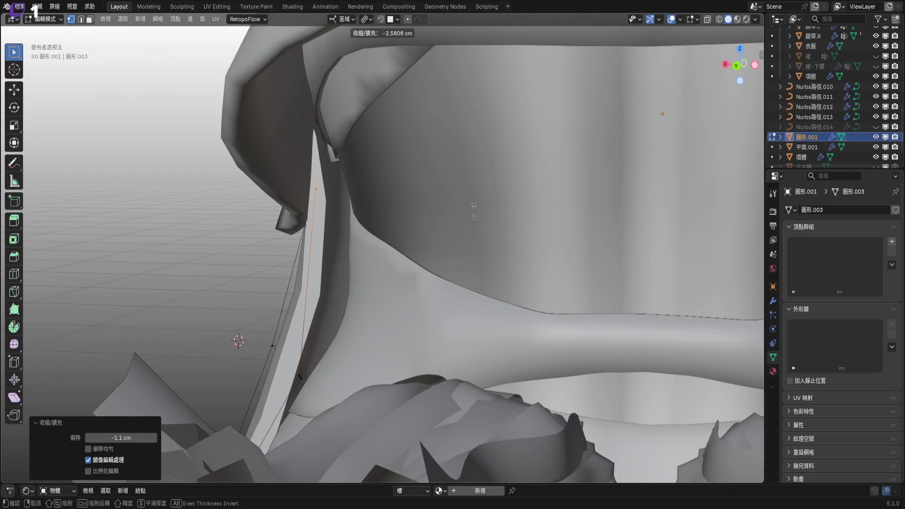
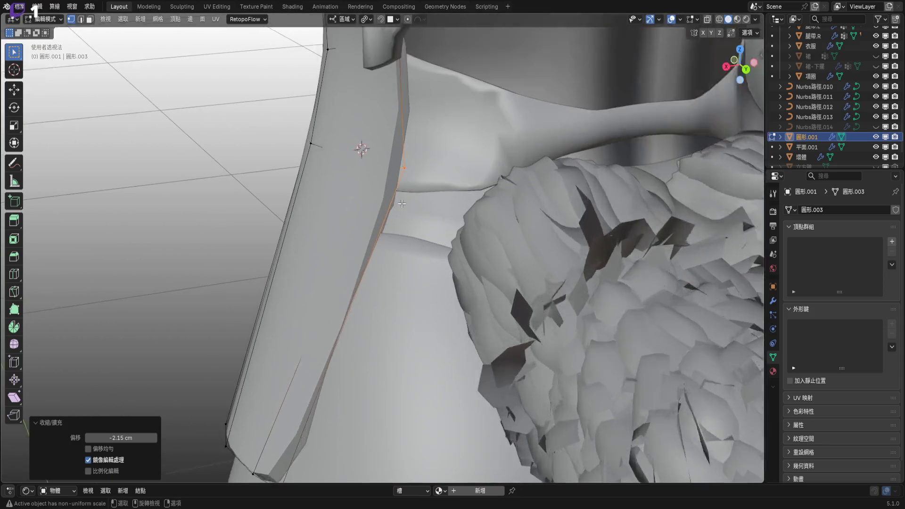
- Toggle X-ray to inspect the waist panel's wireframe from another angle, then turn it off
left_click(707, 18)
mouse_move(366, 217)
middle_mouse_down()
mouse_move(379, 188)
mouse_move(308, 219)
mouse_move(320, 191)
middle_mouse_up()
key("alt+z")
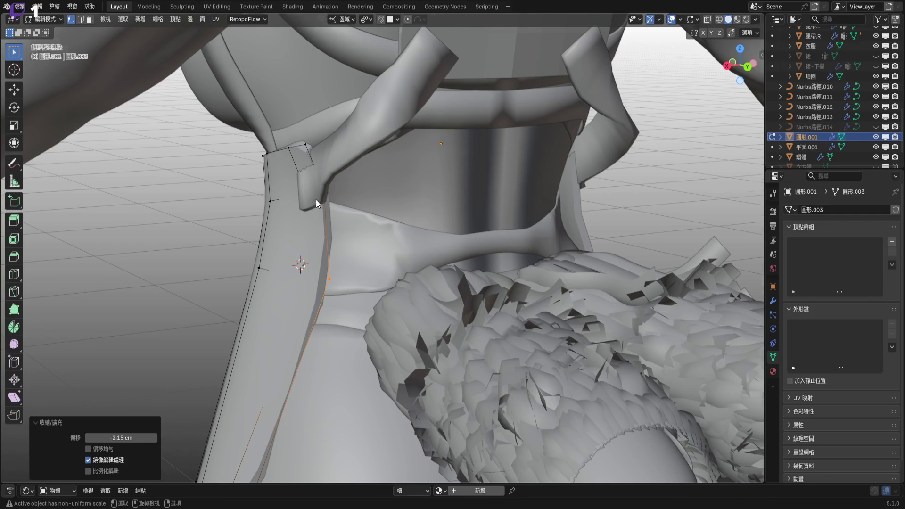
- Orbit to the back of the waist panel, then reveal its hidden side section with Alt+H
key("Tab")
scroll(315, 199, "down", 4)
mouse_move(340, 178)
middle_mouse_down()
mouse_move(455, 160)
mouse_move(341, 183)
mouse_move(343, 212)
middle_mouse_up()
scroll(339, 219, "up", 3)
scroll(324, 215, "up", 2)
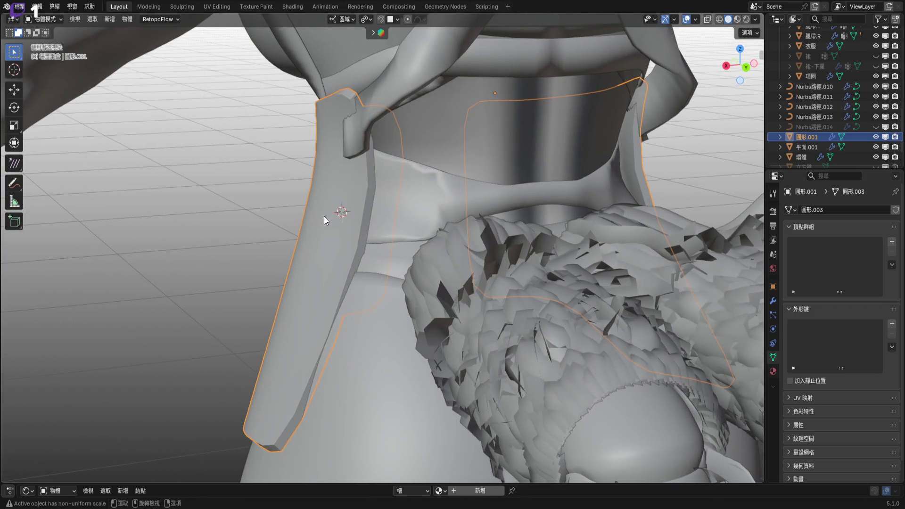
scroll(323, 216, "up", 2)
scroll(346, 216, "up", 2)
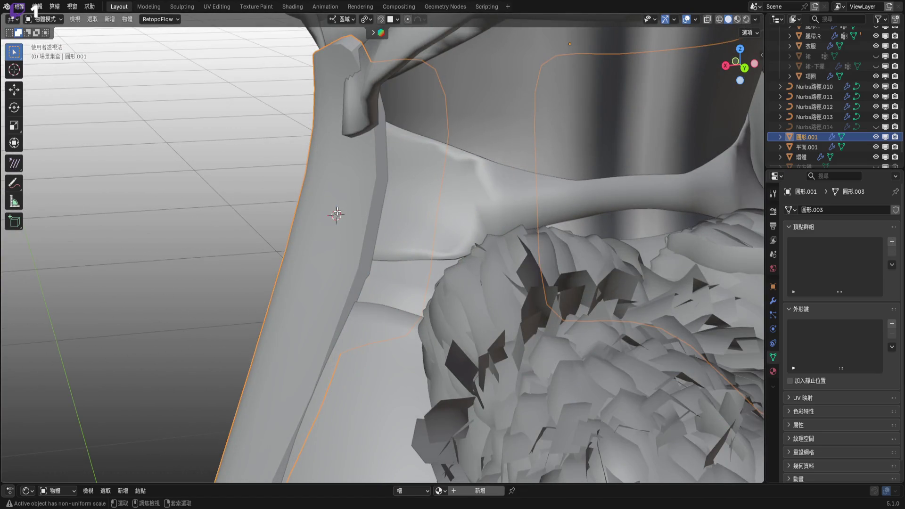
key("Tab")
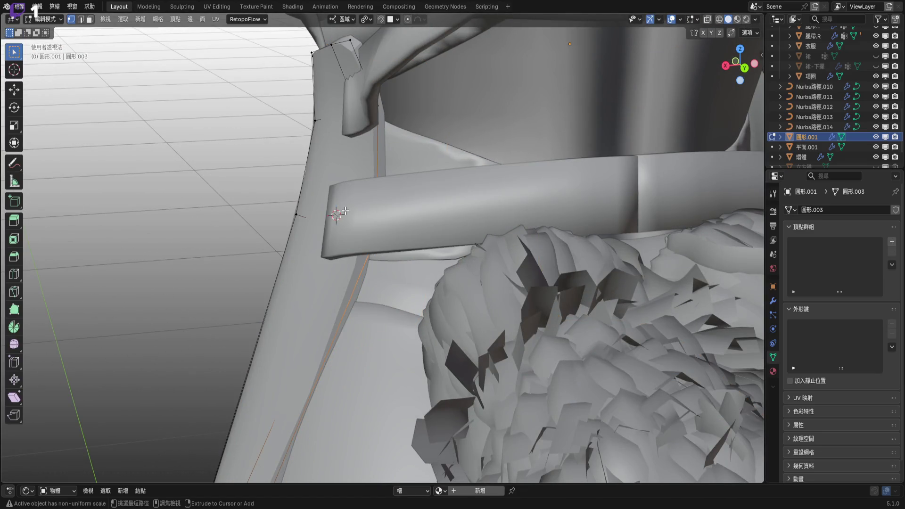
key("alt+h")
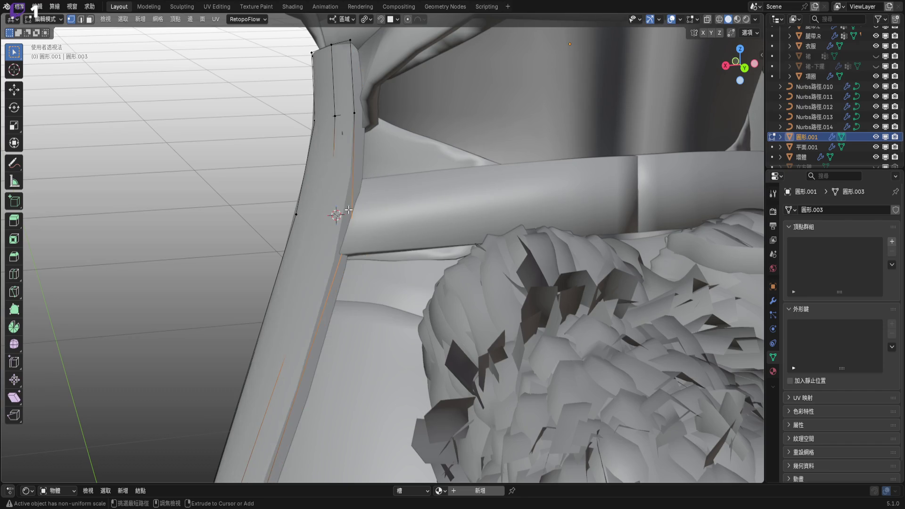
mouse_move(349, 209)
middle_mouse_down()
mouse_move(436, 155)
mouse_move(413, 162)
middle_mouse_up()
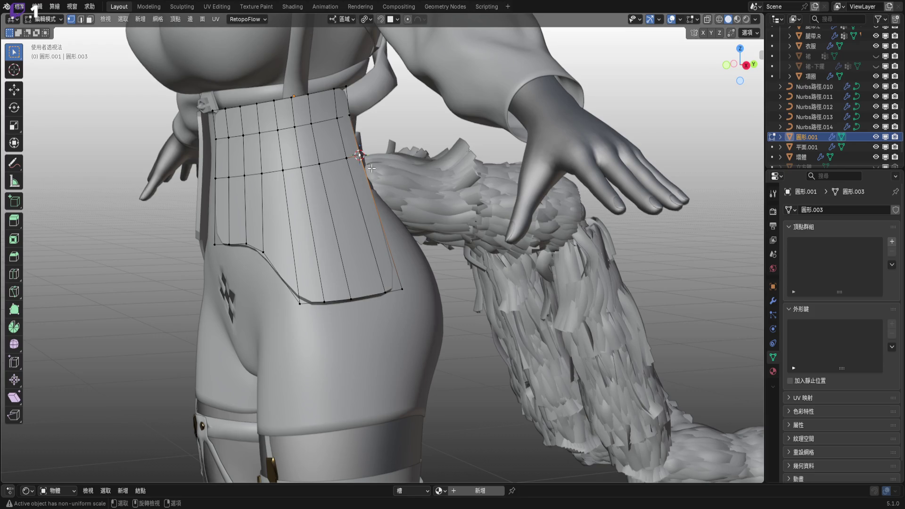
- Inspect the panel's edge strip up close, then return the waist panel to Object Mode
middle_click_drag(372, 168, 475, 242)
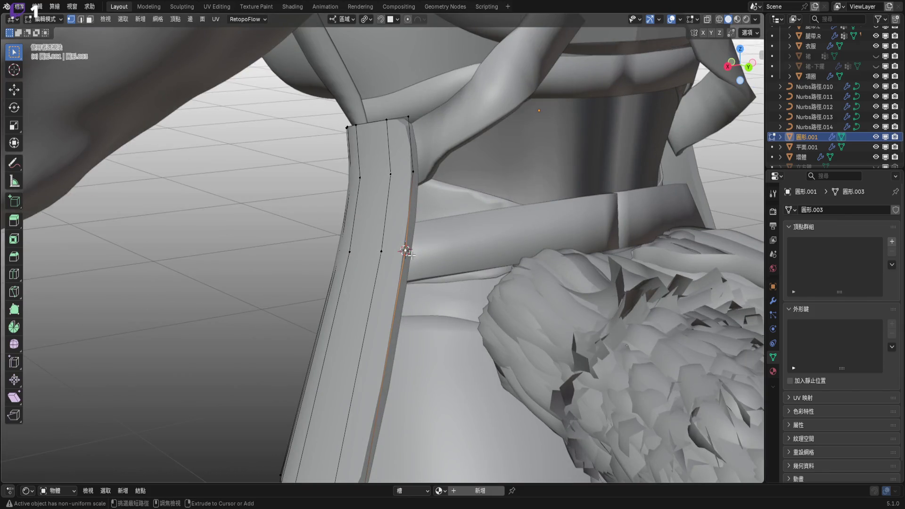
key("Tab")
mouse_move(411, 255)
middle_mouse_down()
mouse_move(395, 213)
mouse_move(376, 227)
mouse_move(420, 231)
middle_mouse_up()
scroll(395, 213, "down", 8)
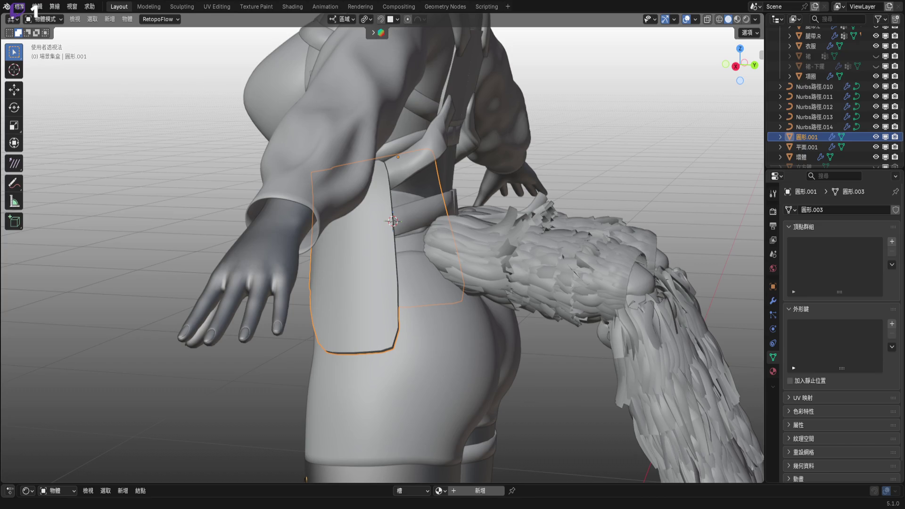
scroll(364, 205, "up", 5)
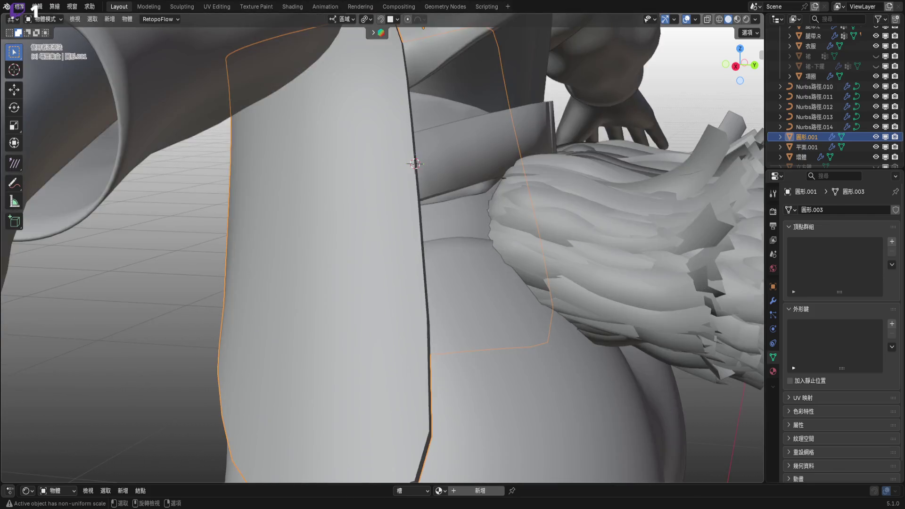
middle_click_drag(363, 205, 367, 260)
scroll(367, 260, "up", 4)
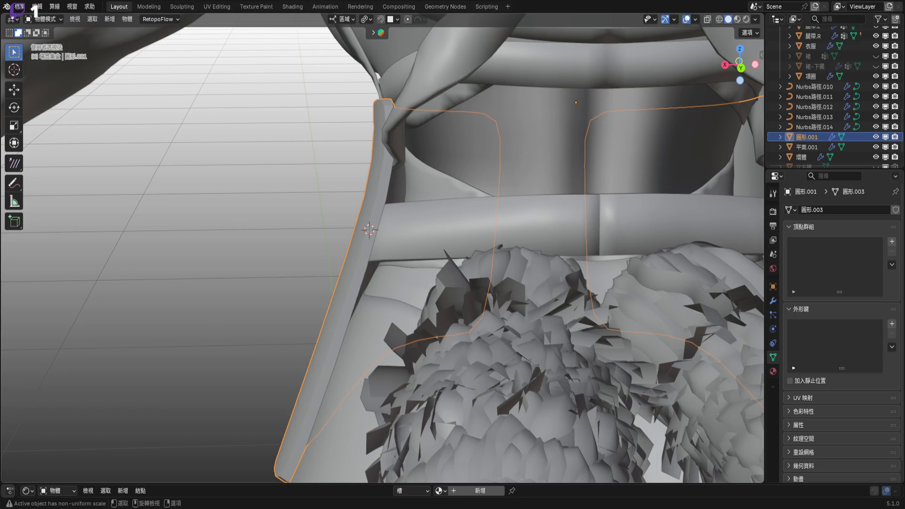
middle_click_drag(406, 279, 409, 301)
mouse_move(400, 304)
middle_mouse_down()
mouse_move(371, 249)
mouse_move(385, 200)
middle_mouse_up()
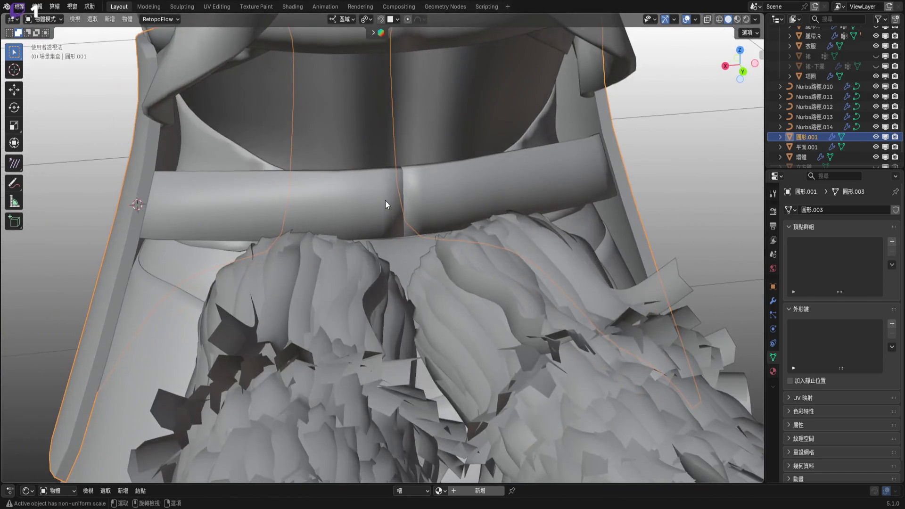
left_click(393, 208)
scroll(410, 235, "up", 4)
- Move the belt curve's end point to meet the waist panel's edge, then exit curve editing
key("Tab")
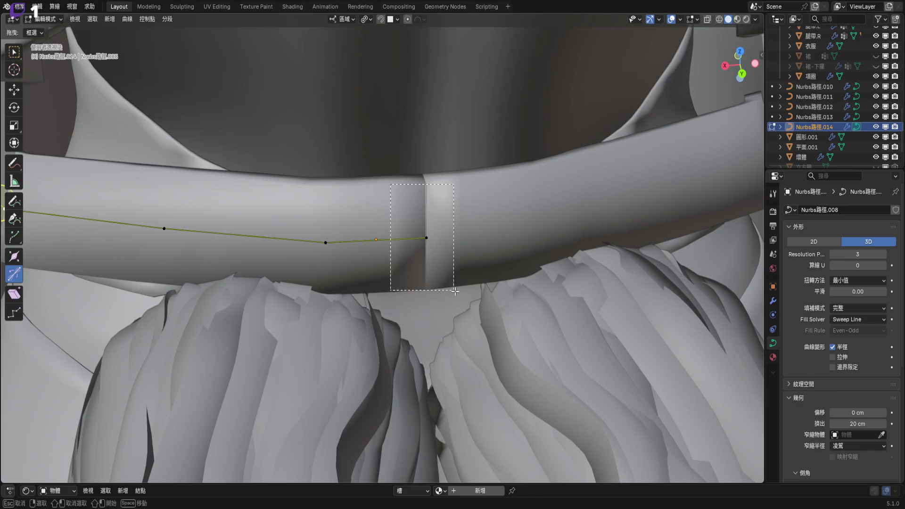
key("g")
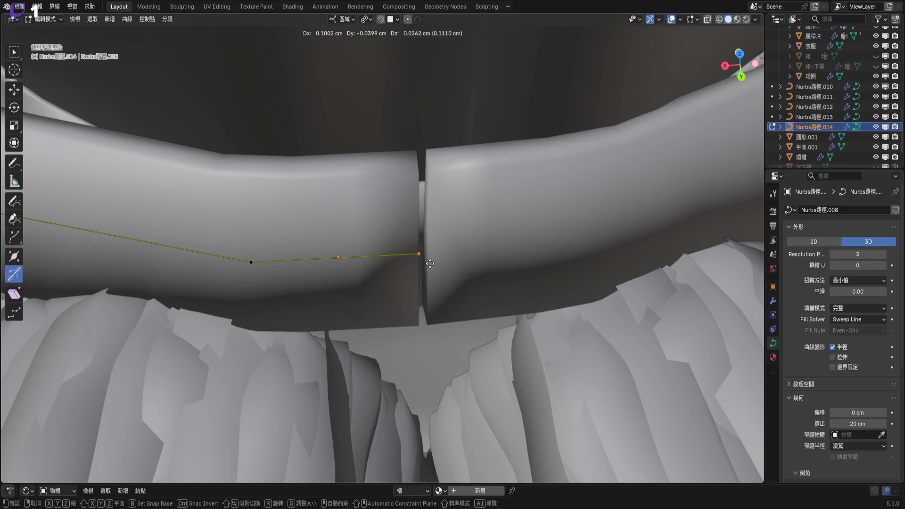
left_click(434, 263)
mouse_move(435, 264)
middle_mouse_down()
mouse_move(470, 207)
mouse_move(458, 254)
middle_mouse_up()
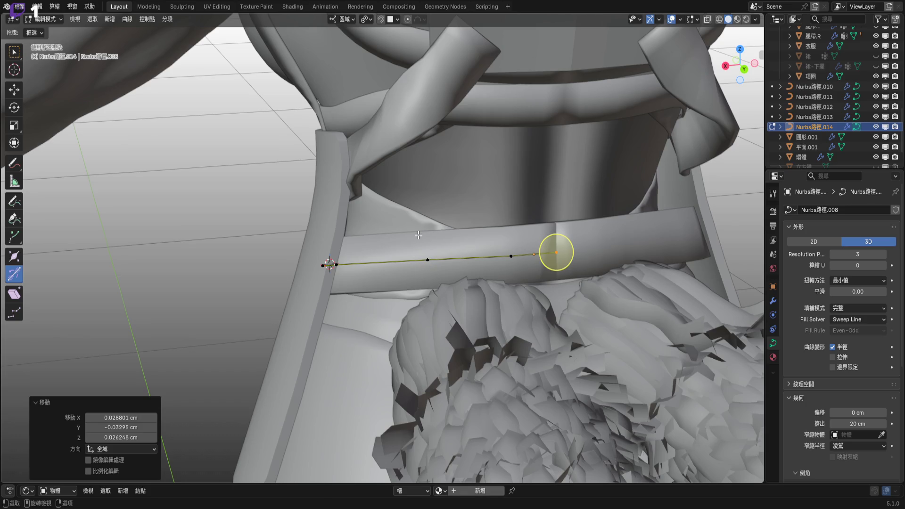
mouse_move(418, 234)
middle_mouse_down()
mouse_move(417, 275)
mouse_move(547, 140)
middle_mouse_up()
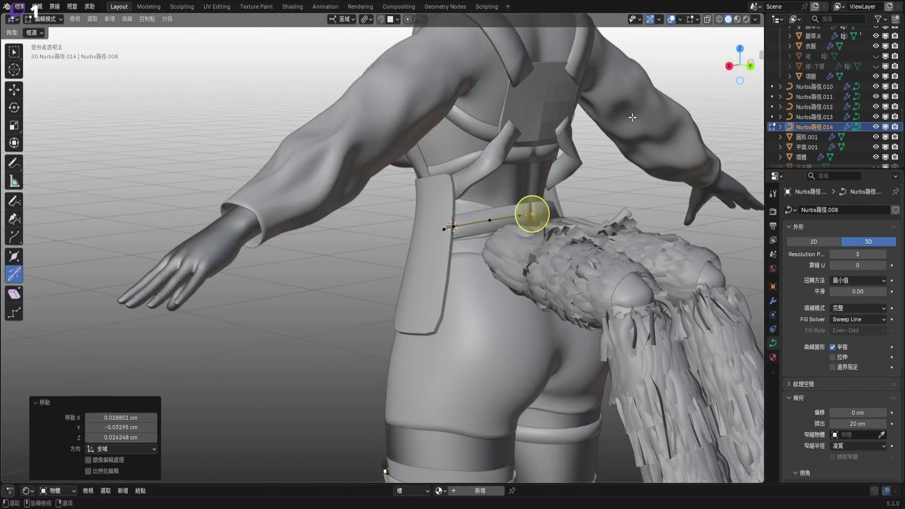
key("Tab")
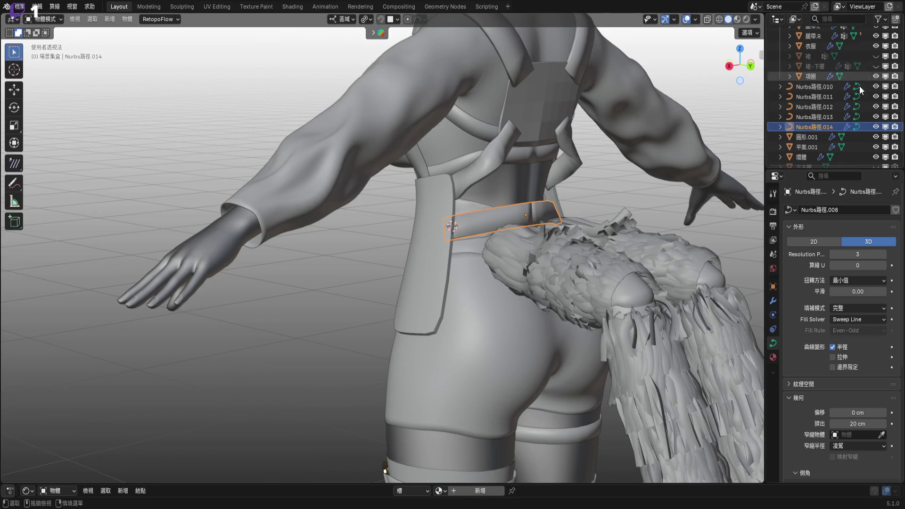
- Exit mesh editing of the waist panels back to Object Mode
scroll(859, 106, "up", 2)
scroll(862, 98, "up", 3)
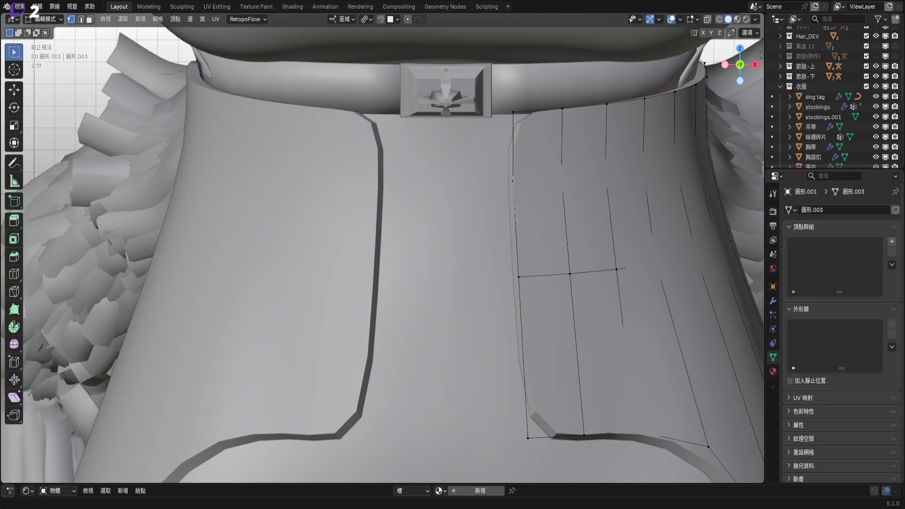
scroll(424, 303, "down", 5)
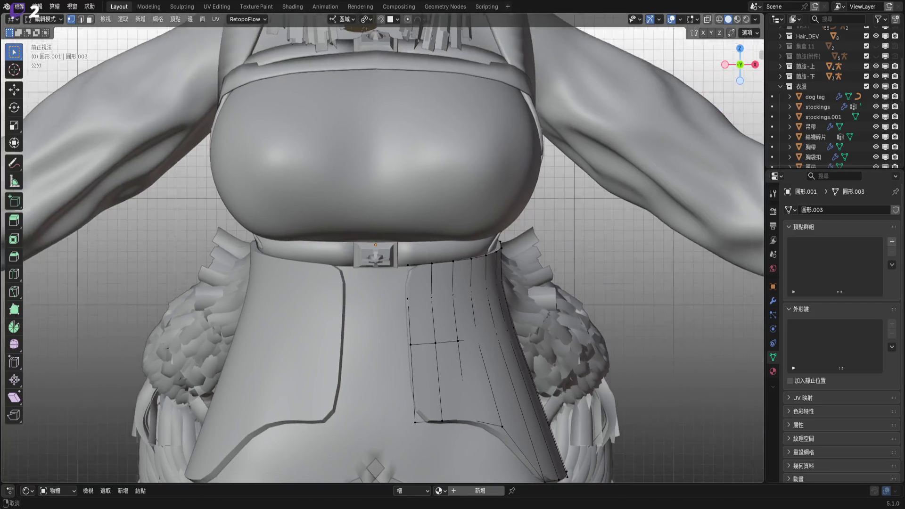
key("Tab")
- Switch to Material Preview shading and view the white panels from a close three-quarter angle
scroll(426, 343, "up", 3)
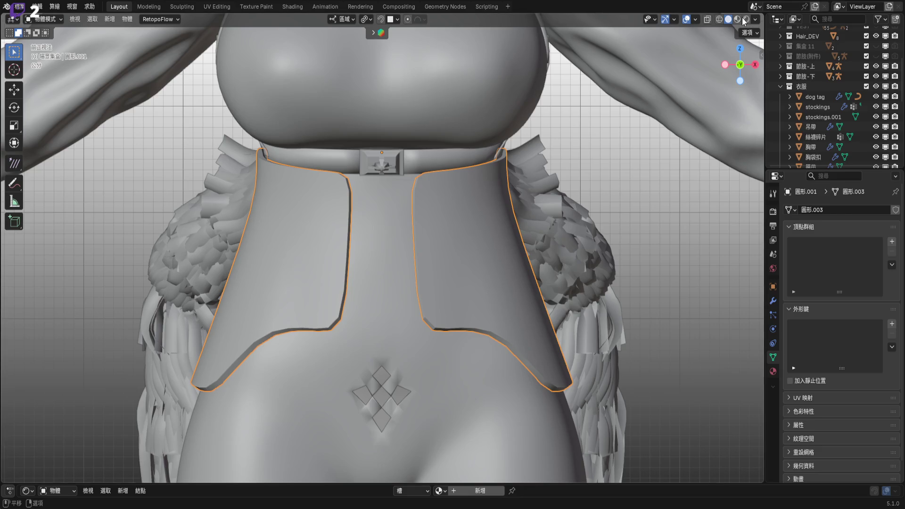
left_click(740, 20)
scroll(415, 235, "down", 2)
scroll(406, 254, "down", 2)
mouse_move(402, 264)
middle_mouse_down()
mouse_move(333, 258)
mouse_move(427, 259)
mouse_move(440, 334)
mouse_move(420, 289)
mouse_move(424, 303)
mouse_move(494, 280)
mouse_move(415, 292)
mouse_move(564, 268)
mouse_move(435, 275)
mouse_move(558, 283)
mouse_move(465, 279)
middle_mouse_up()
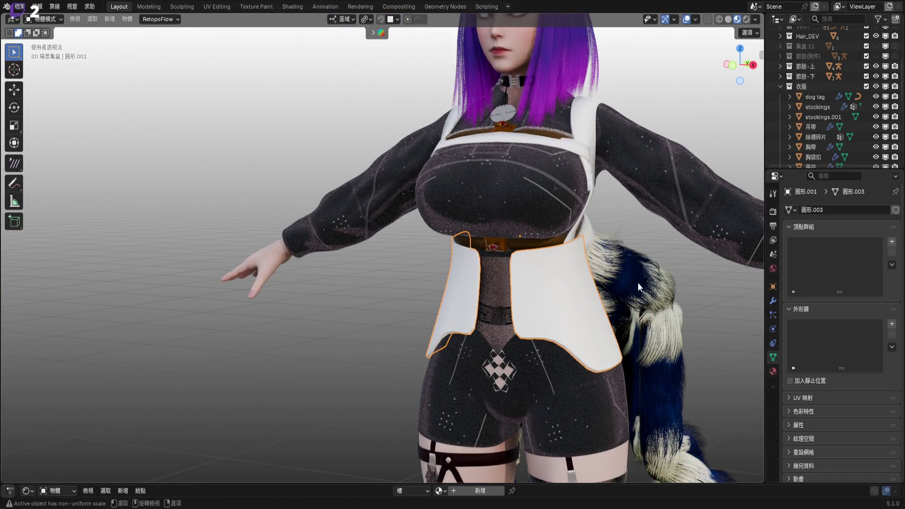
mouse_move(630, 273)
middle_mouse_down()
mouse_move(489, 264)
mouse_move(504, 236)
middle_mouse_up()
scroll(489, 264, "up", 3)
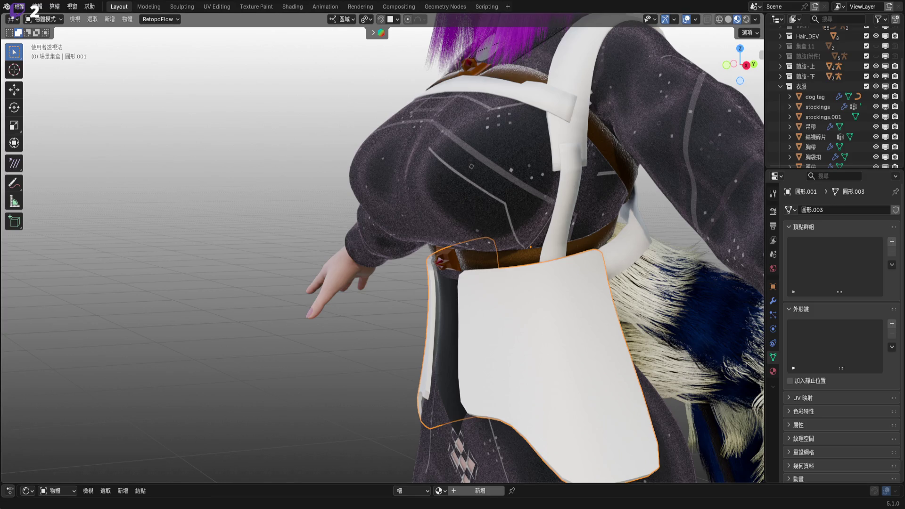
- Orbit around the character to review both white waist panels, ending on a full-figure front view
mouse_move(439, 191)
middle_mouse_down()
mouse_move(406, 192)
mouse_move(436, 196)
middle_mouse_up()
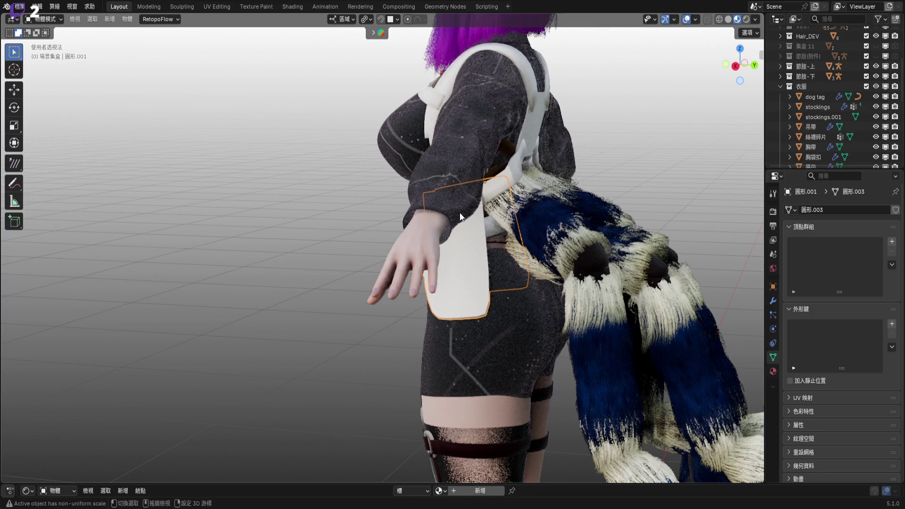
mouse_move(499, 197)
middle_mouse_down()
mouse_move(455, 236)
mouse_move(510, 220)
mouse_move(585, 163)
mouse_move(480, 174)
middle_mouse_up()
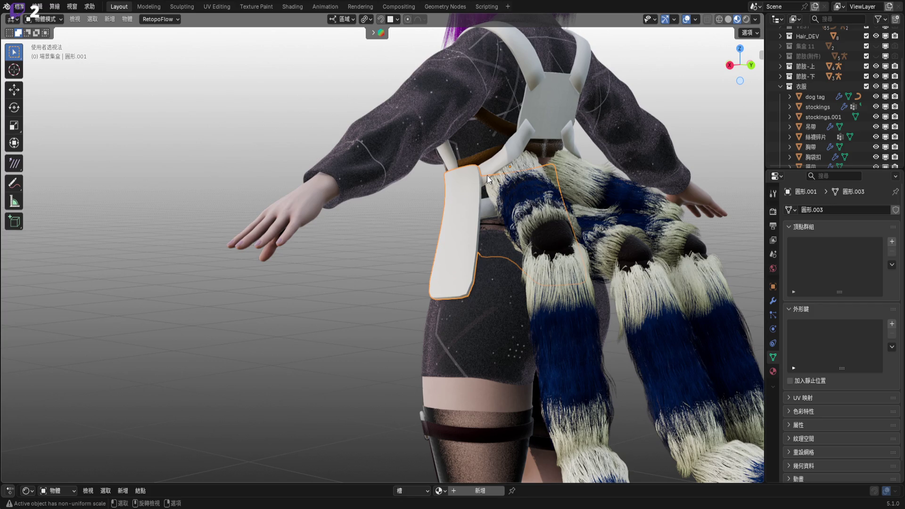
mouse_move(487, 175)
middle_mouse_down()
mouse_move(663, 177)
mouse_move(502, 232)
middle_mouse_up()
scroll(459, 271, "up", 3)
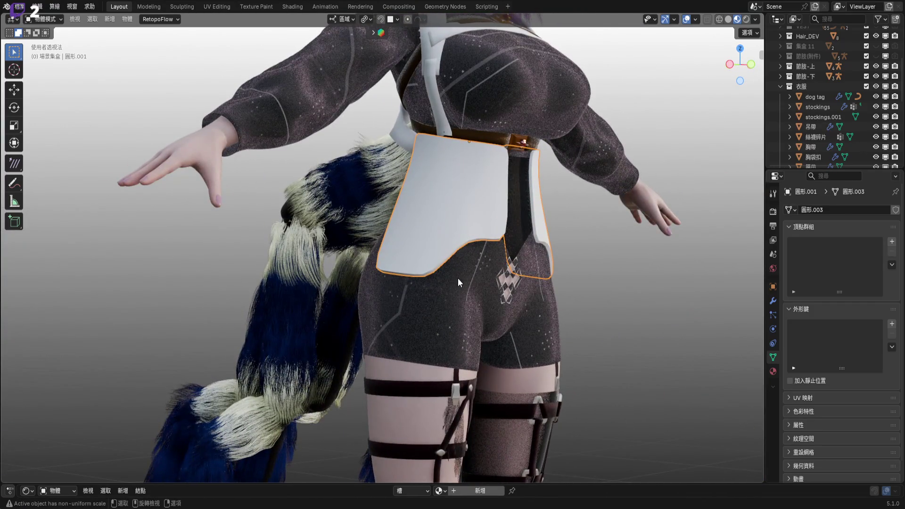
mouse_move(450, 211)
middle_mouse_down()
mouse_move(473, 273)
mouse_move(424, 273)
mouse_move(405, 251)
mouse_move(476, 221)
middle_mouse_up()
scroll(477, 221, "up", 1)
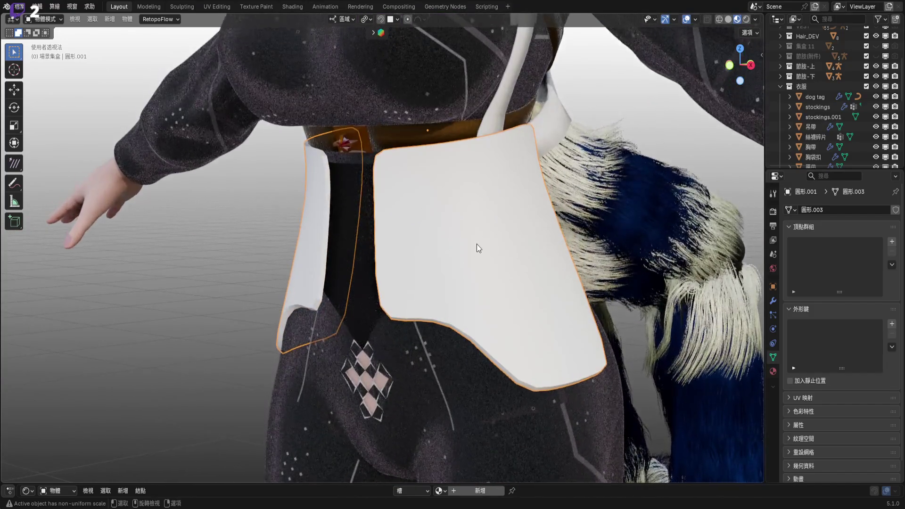
scroll(477, 246, "up", 2)
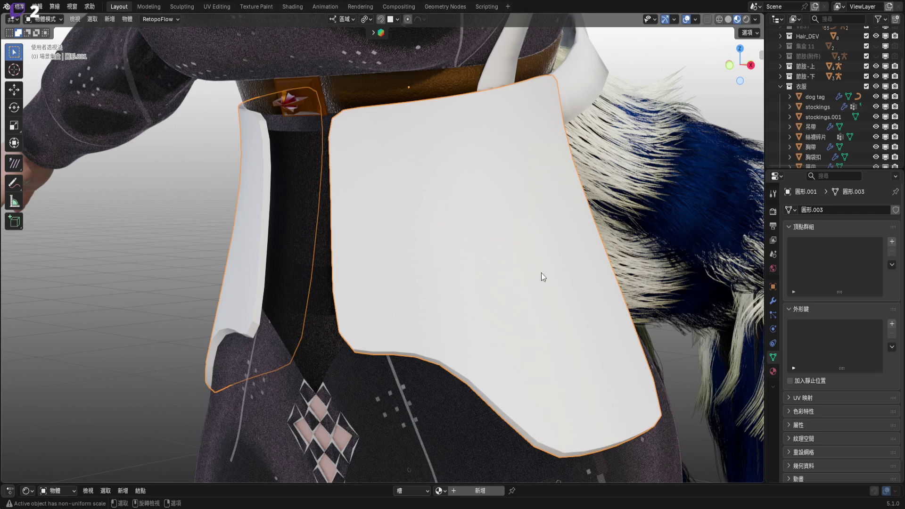
middle_click_drag(593, 262, 573, 199)
scroll(573, 199, "down", 1)
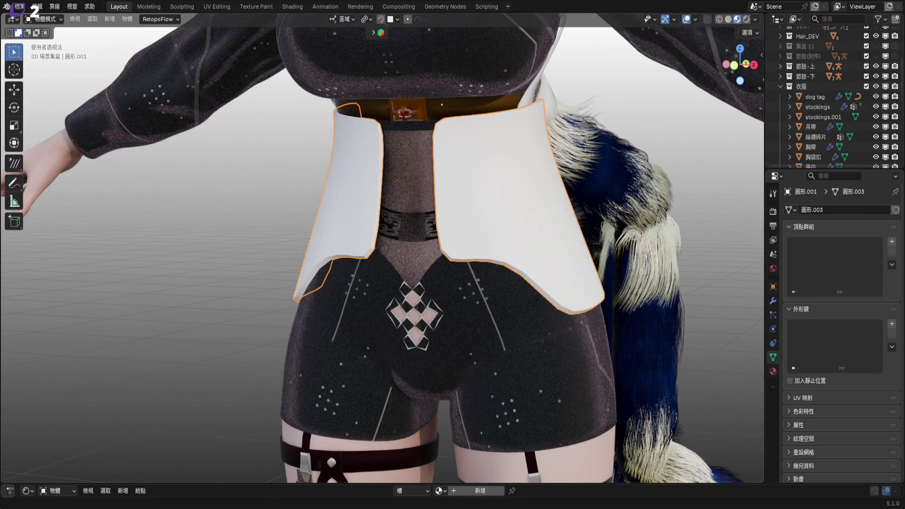
mouse_move(480, 264)
middle_mouse_down("ctrl")
mouse_move(485, 225)
mouse_move(467, 236)
middle_mouse_up("ctrl")
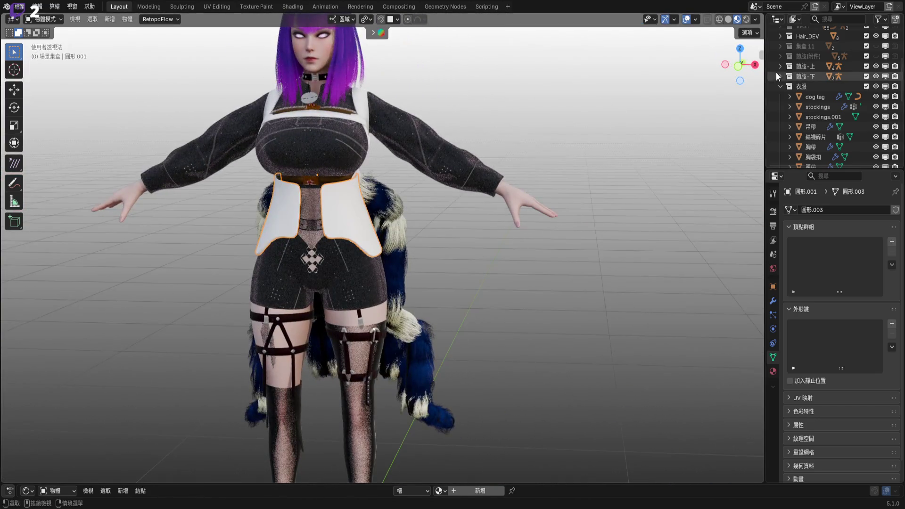
scroll(443, 248, "up", 3)
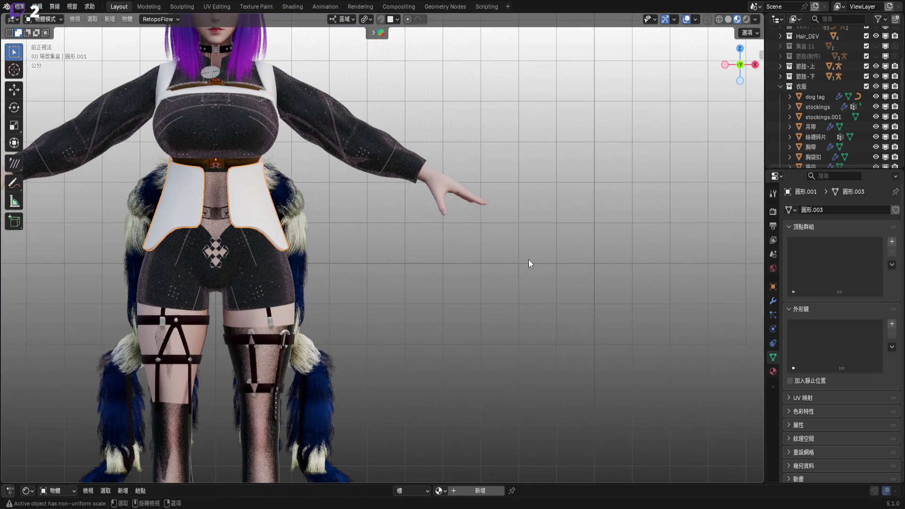
- Add a new plane and stand it upright by rotating it 90° on X
key("shift+a")
mouse_move(528, 259)
key("Return")
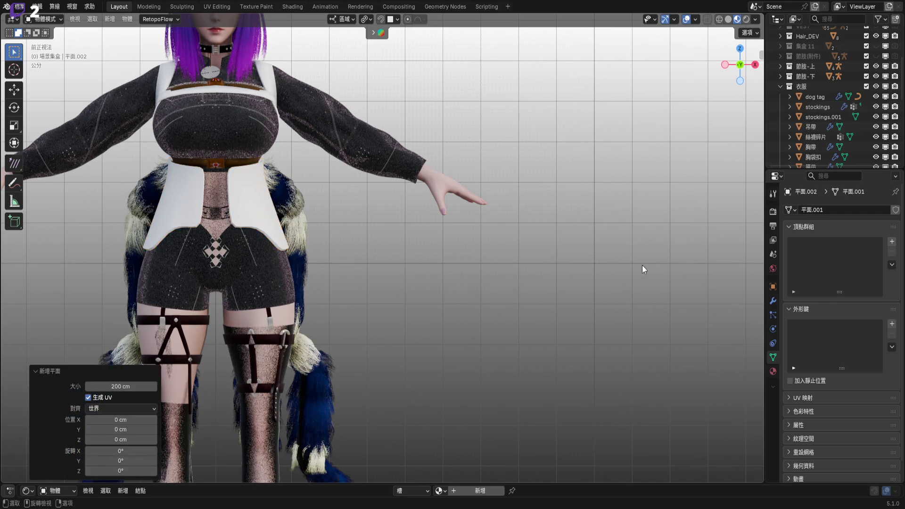
scroll(607, 293, "down", 5)
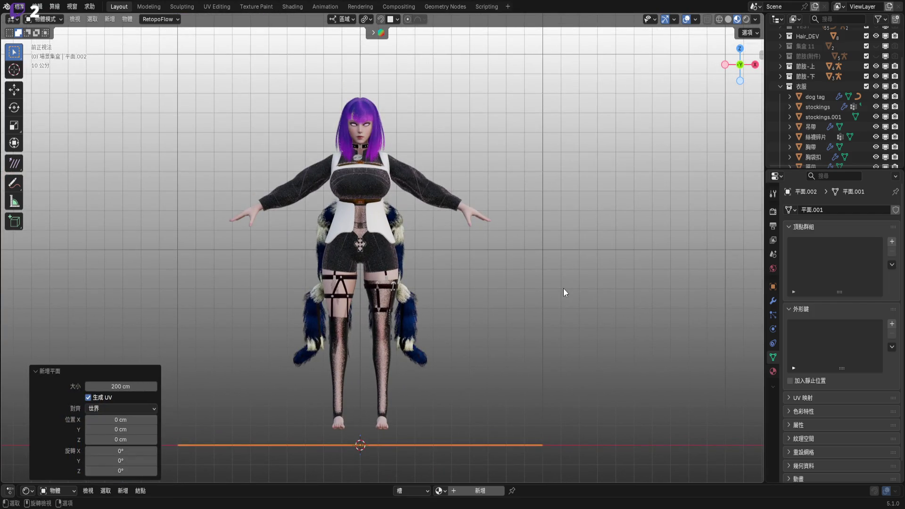
type("rx90")
key("Return")
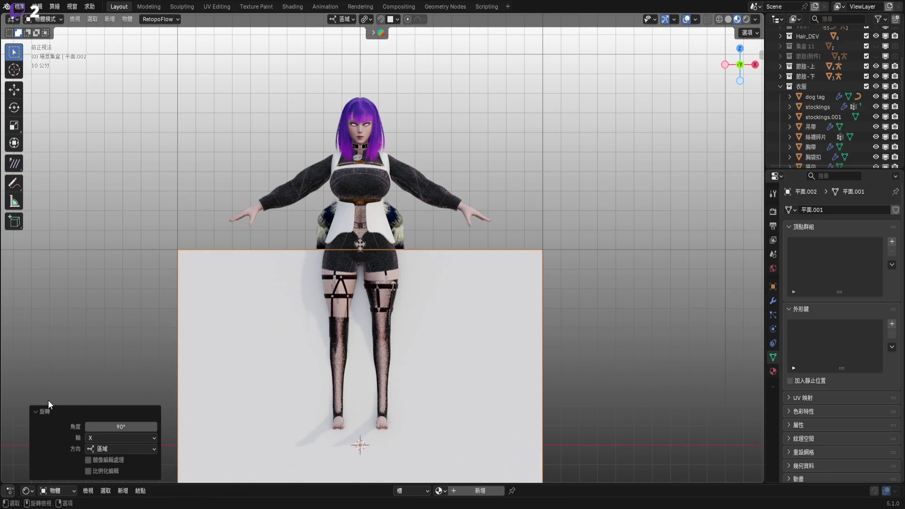
left_click(38, 411)
- Move the plane to the right of the figure and scale it down to a small square
key("g")
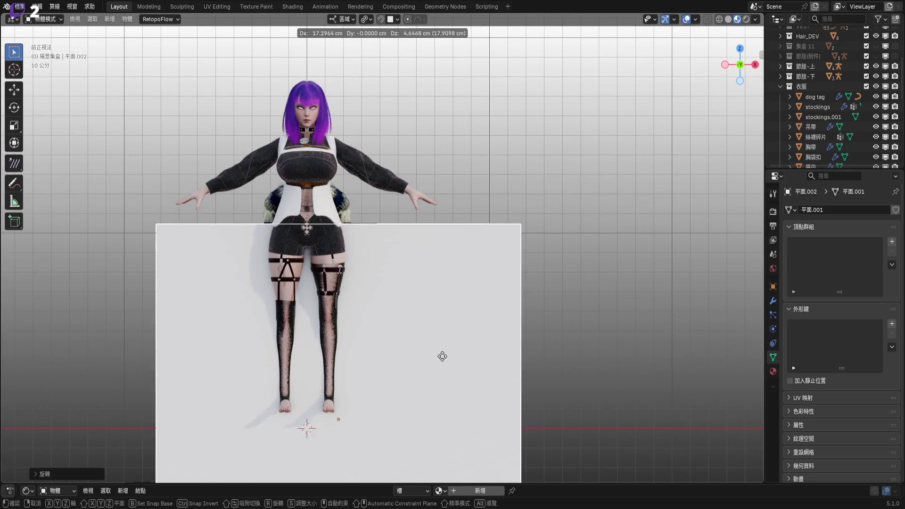
left_click(603, 222)
middle_click_drag(609, 274, 534, 310, "shift")
key("s")
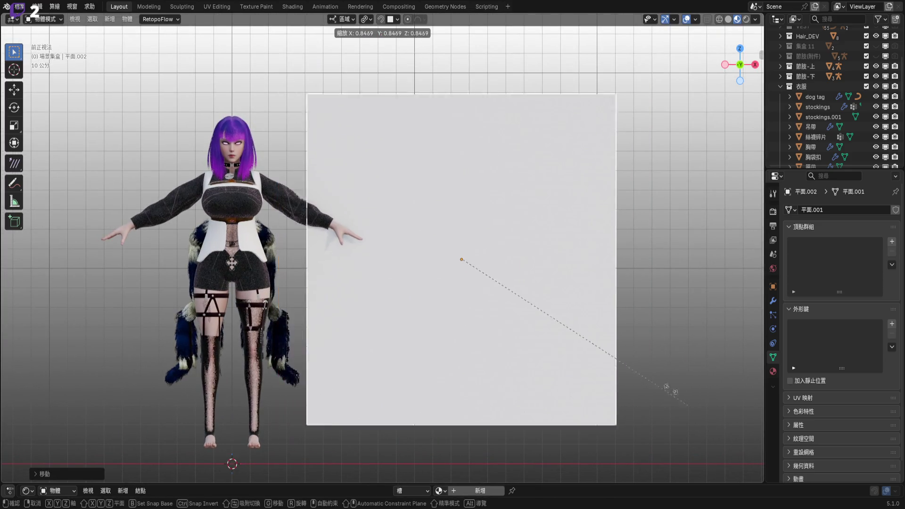
left_click(505, 295)
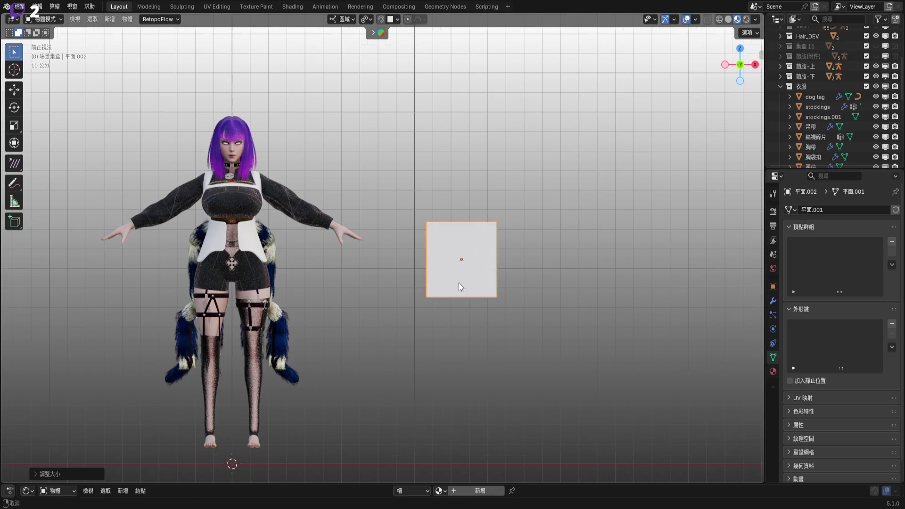
scroll(459, 283, "up", 2)
scroll(446, 305, "up", 2, "shift")
scroll(452, 306, "up", 2)
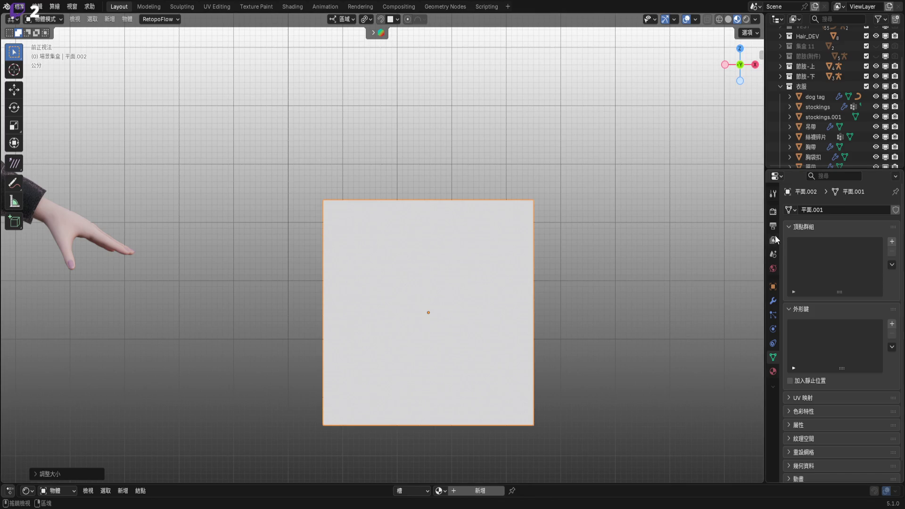
- Set the scene's Length unit to millimetres (公釐) in Scene properties
left_click(773, 254)
left_click(798, 283)
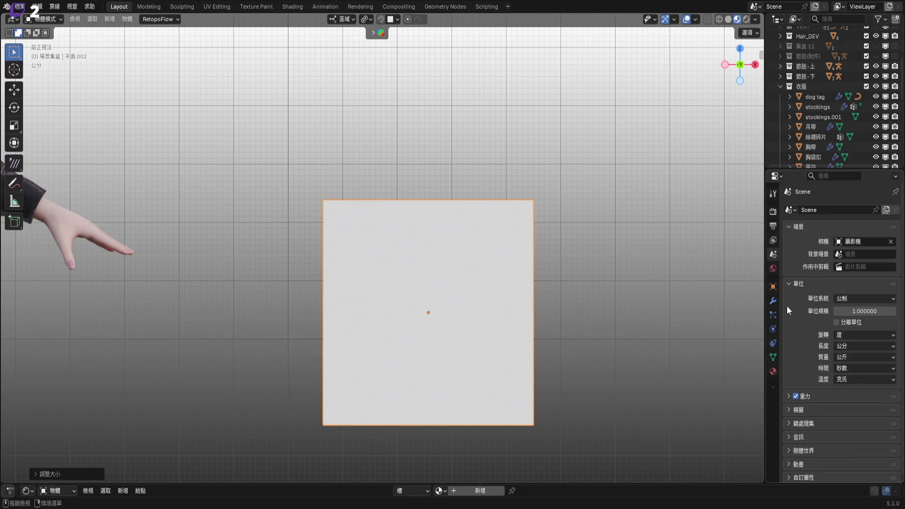
left_click(866, 346)
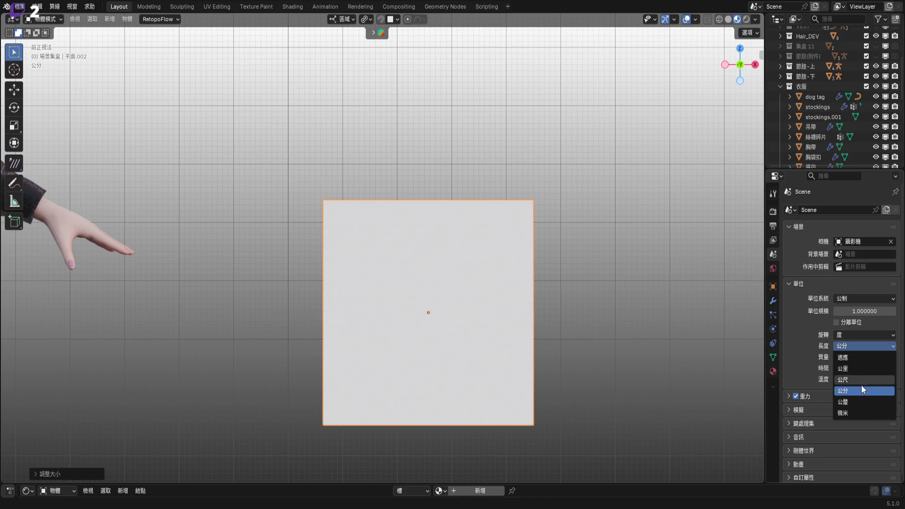
key("Return")
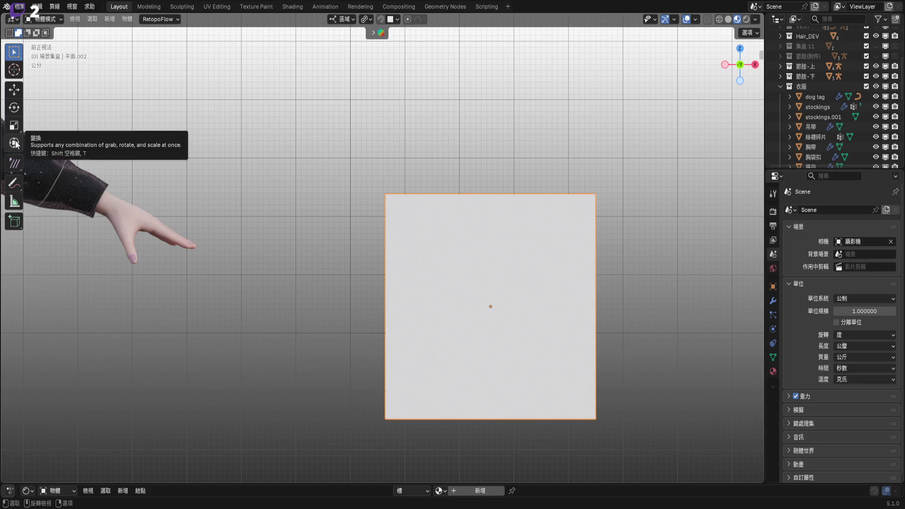
scroll(369, 201, "down", 3, "shift")
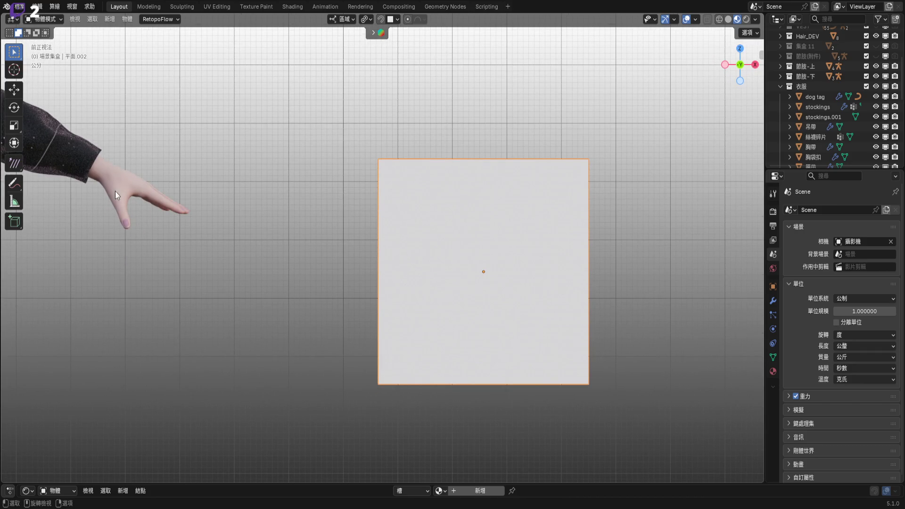
- Measure the plane's edge with the snapping Measure tool, reading about 25 mm
left_click(14, 202)
scroll(376, 207, "up", 2)
middle_click_drag(376, 207, 402, 186, "shift")
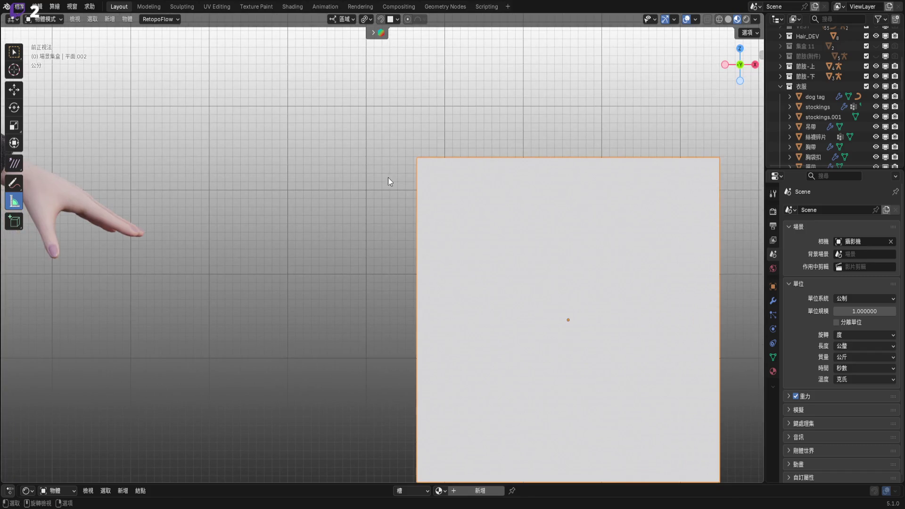
key("ctrl")
middle_click_drag(391, 194, 375, 225, "shift")
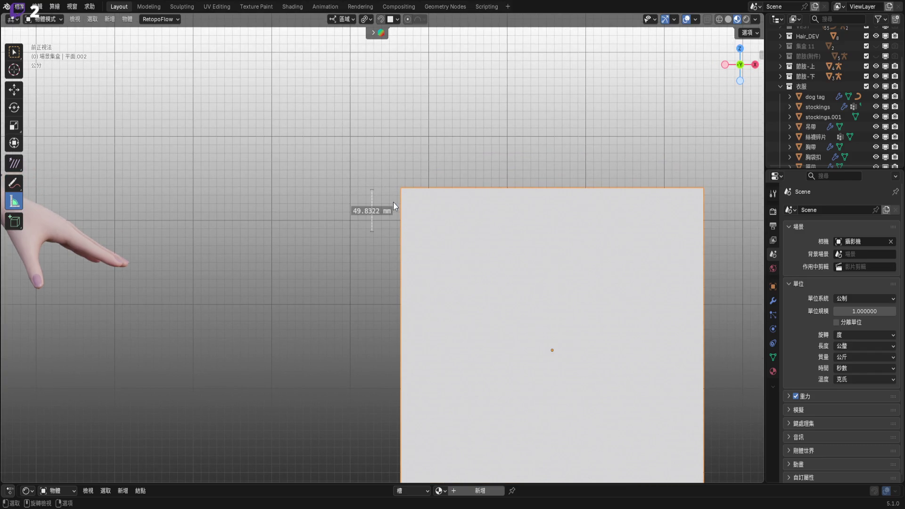
scroll(403, 196, "up", 4)
left_click_drag(400, 221, 401, 231)
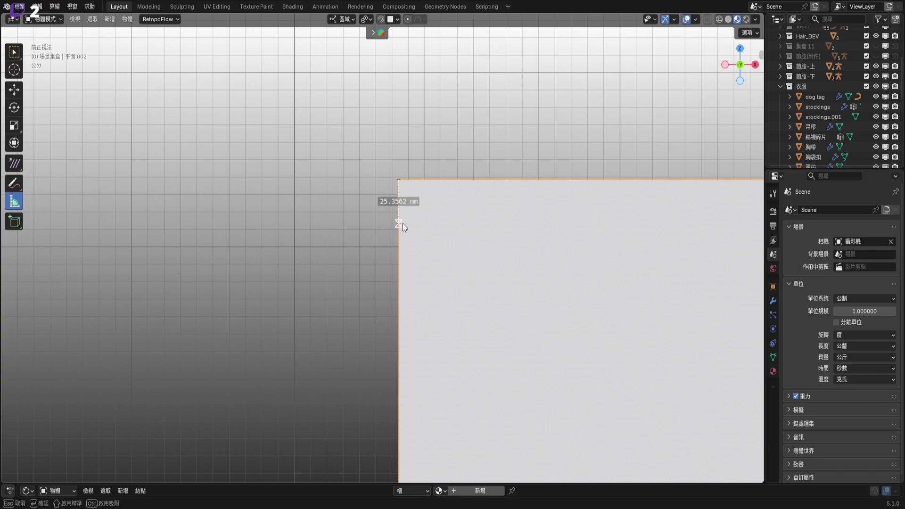
left_click_drag(403, 224, 403, 223)
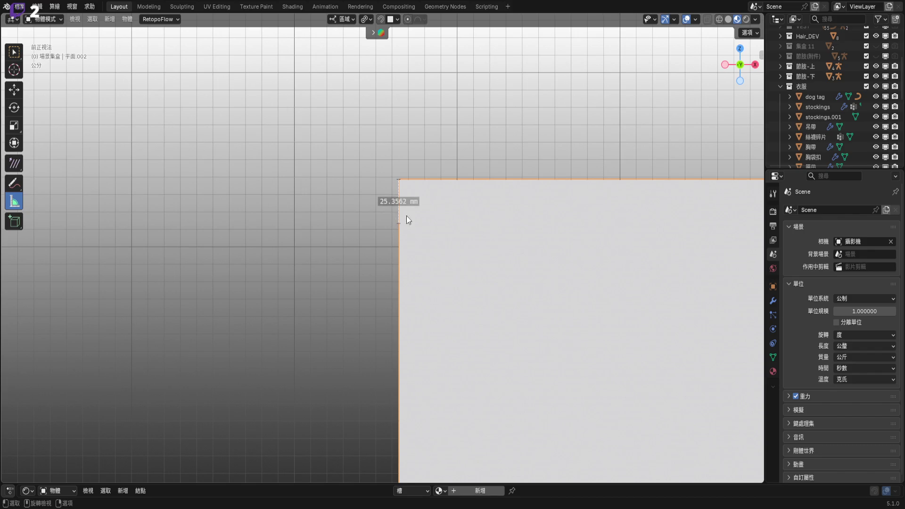
left_click(14, 52)
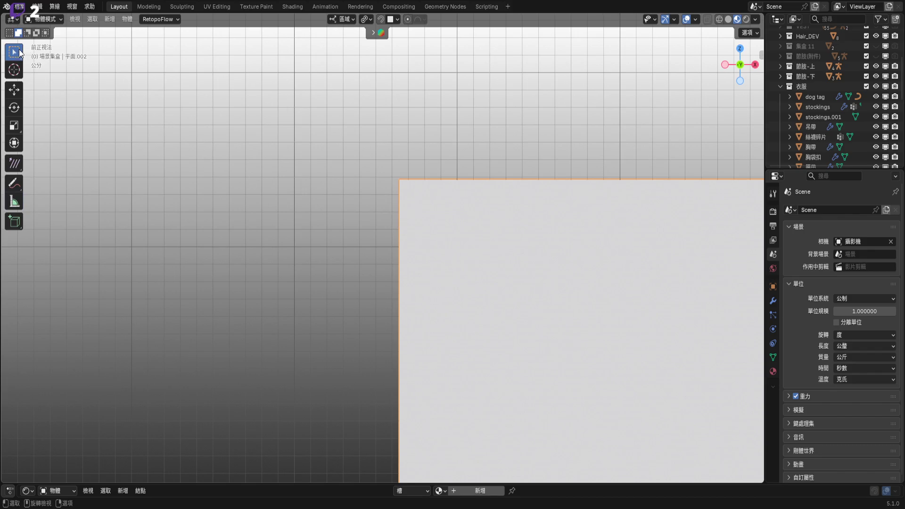
- Frame the plane and enter trial dimensions in the Transform sidebar: X 25 mm, Y 40 mm
key("KP_Decimal")
key("n")
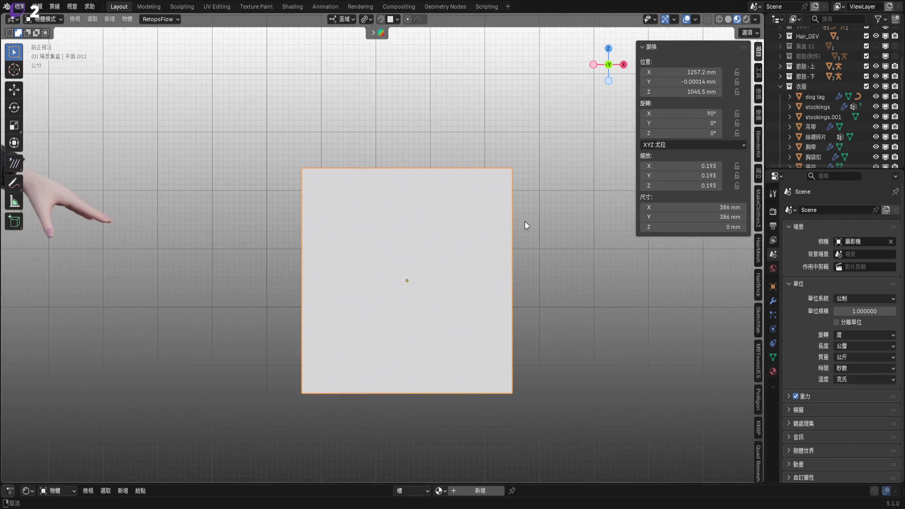
scroll(548, 249, "up", 1)
left_click(715, 209)
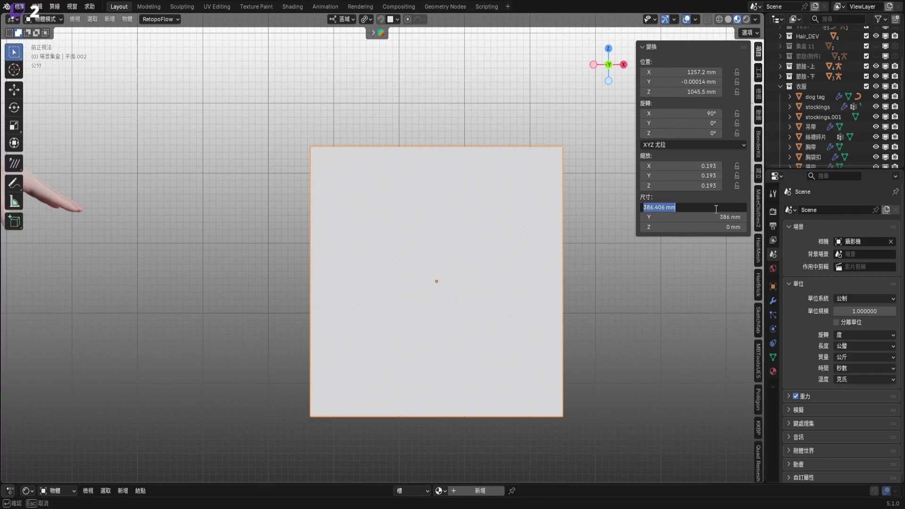
type("25")
key("Return")
left_click(685, 208)
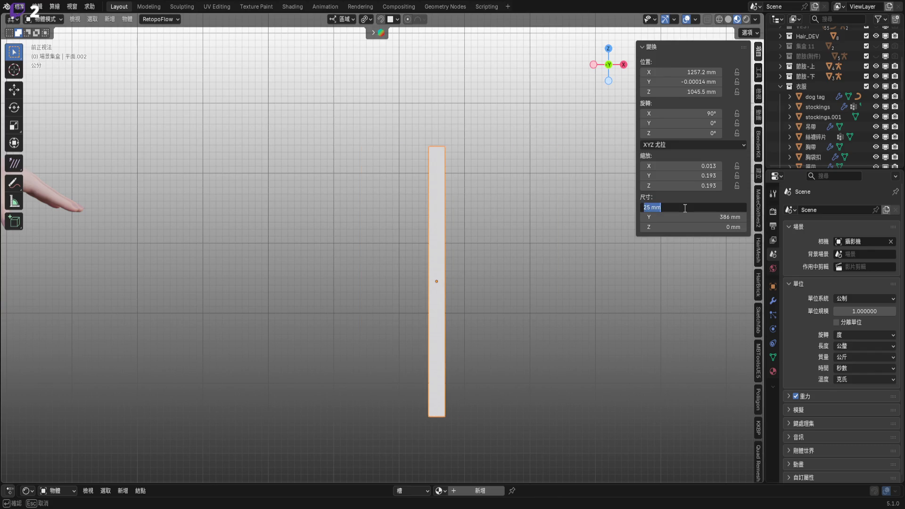
key("Return")
left_click(693, 217)
type("40")
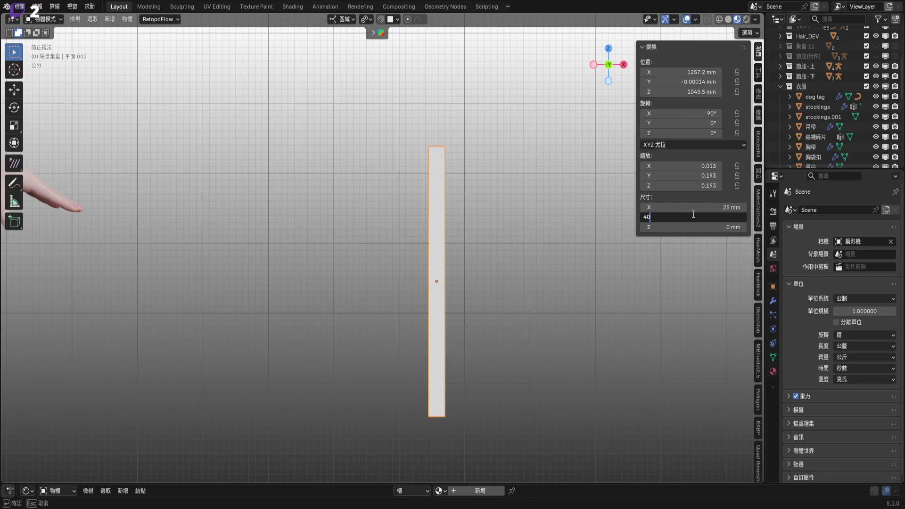
key("Return")
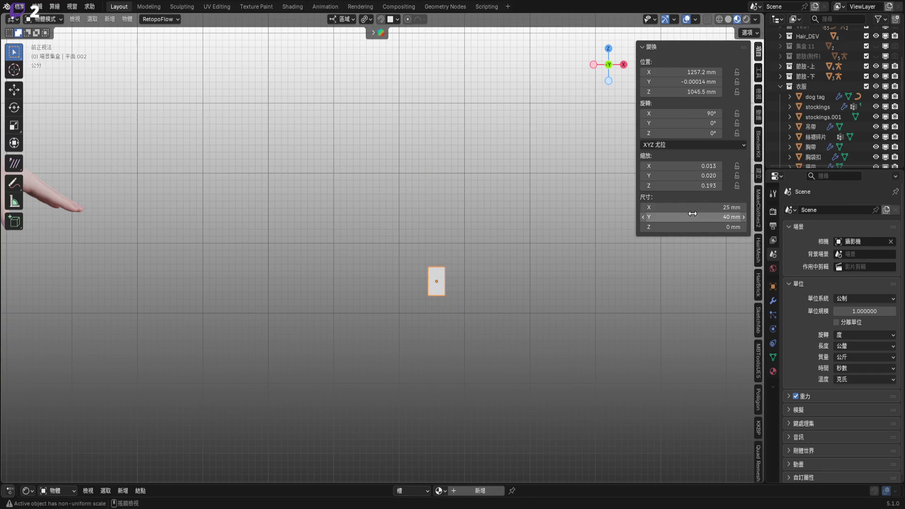
- Correct the plane's dimensions to Y 25 mm and X 40 mm
left_click(692, 215)
type("25")
key("Return")
left_click(687, 208)
type("40")
key("Return")
scroll(449, 273, "up", 2)
scroll(443, 273, "up", 4)
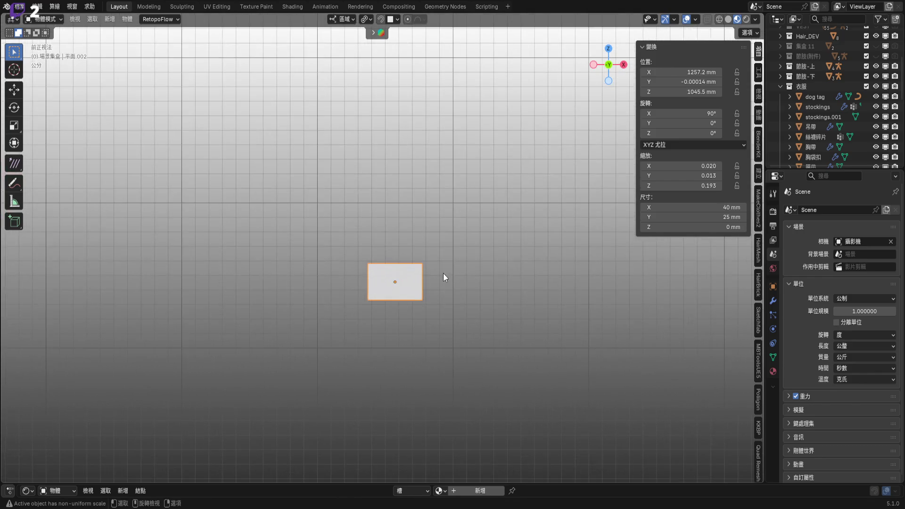
scroll(443, 273, "up", 2)
scroll(432, 275, "up", 2)
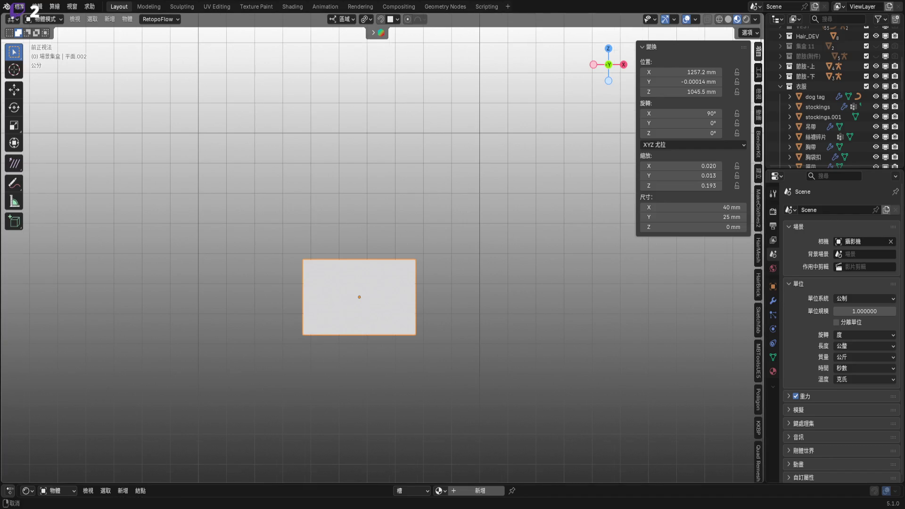
- Set the plane's height to 25 mm and enter a new width value
key("KP_Decimal")
scroll(488, 237, "up", 1)
middle_click_drag(337, 278, 487, 268, "shift")
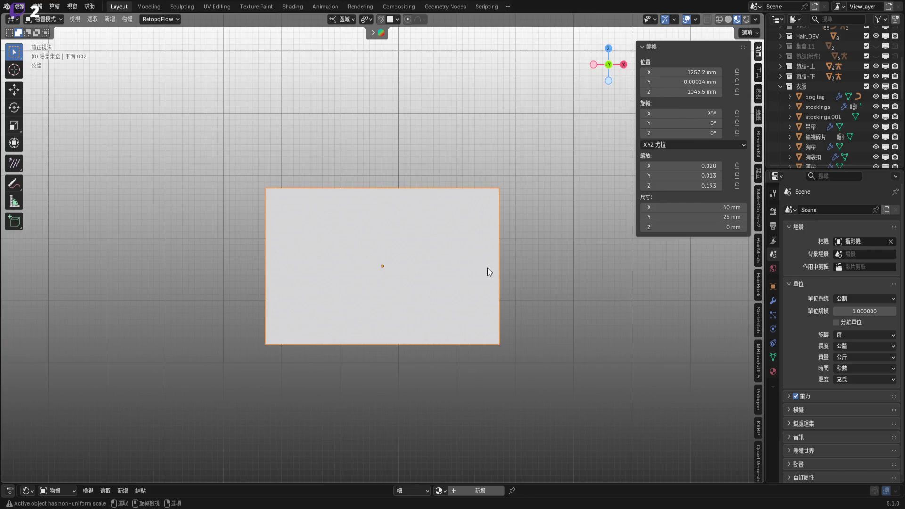
scroll(486, 287, "up", 2)
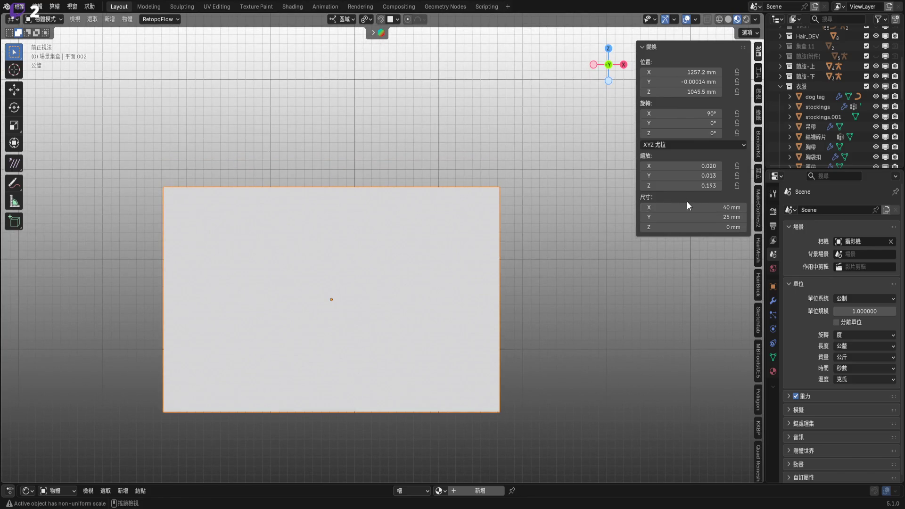
left_click_drag(688, 217, 653, 231)
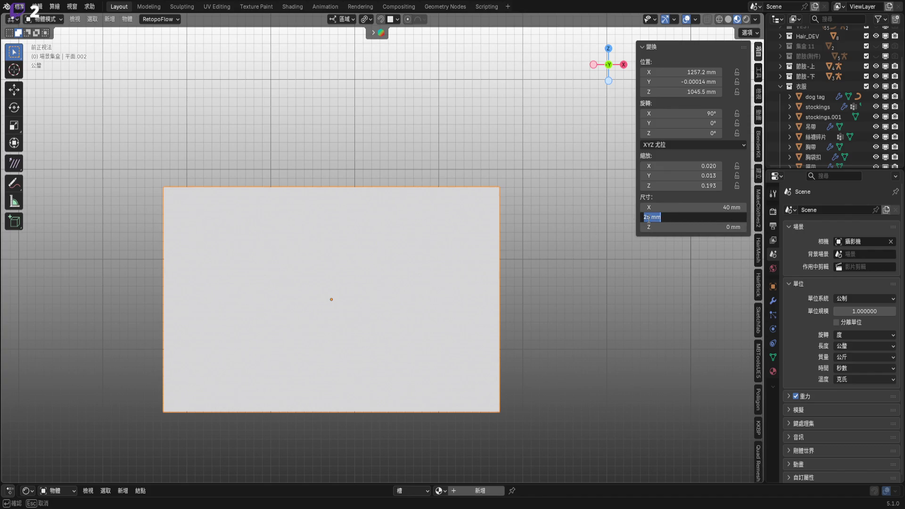
key("Return")
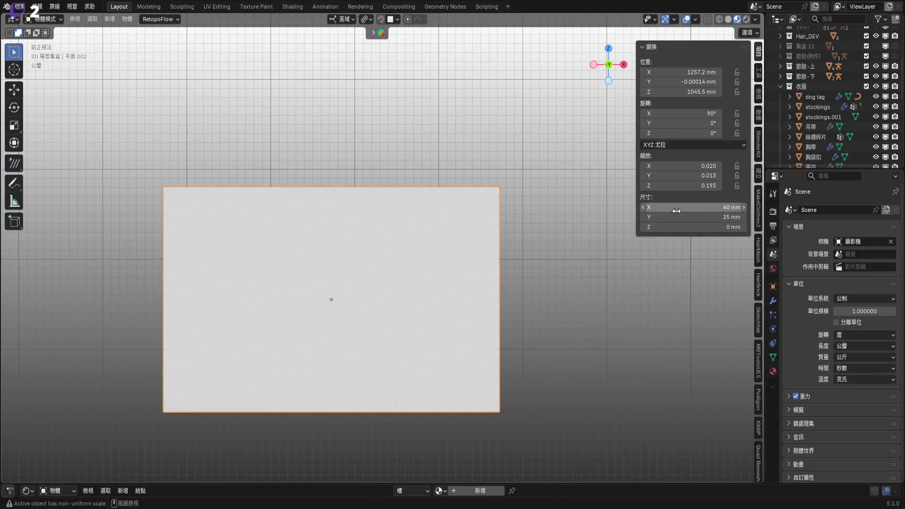
left_click_drag(676, 212, 698, 212)
key("Escape")
left_click(673, 204)
left_click(647, 207)
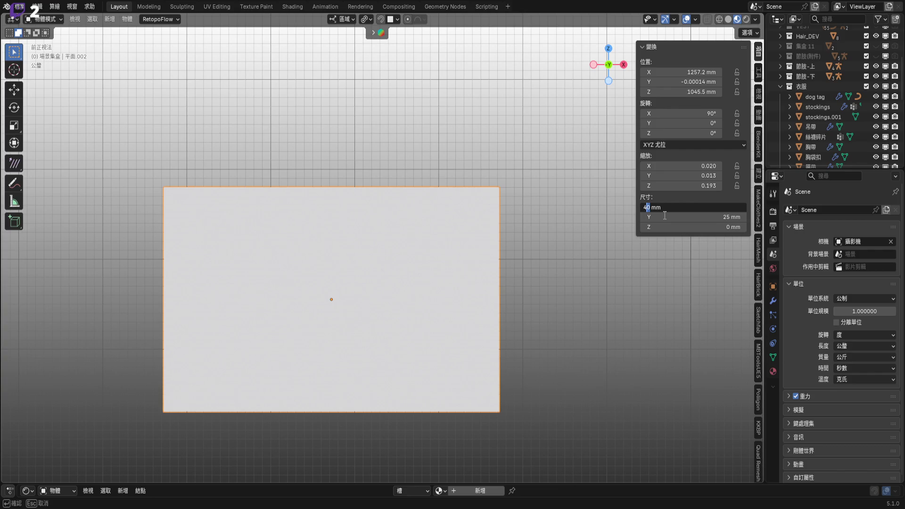
key("Return")
middle_click_drag(505, 242, 390, 237, "shift")
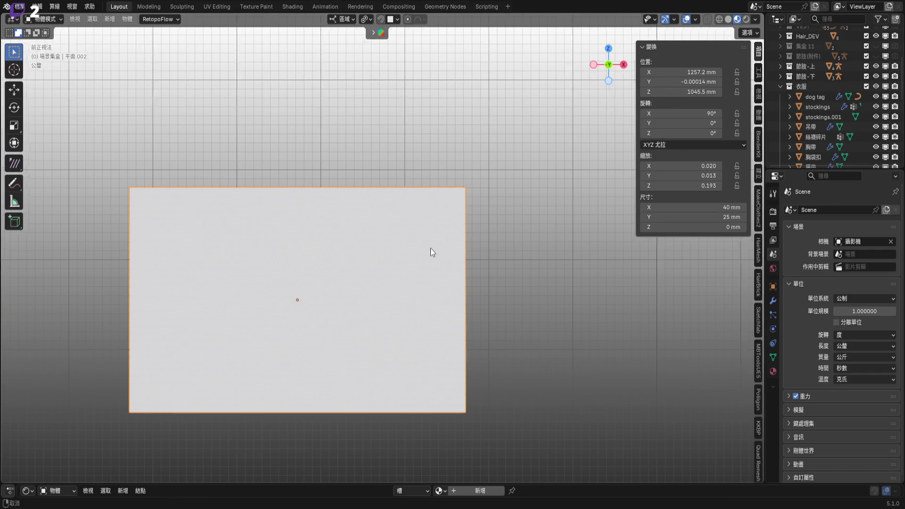
- In Edit Mode, extrude the plane's right edge 5 along the X axis
key("Tab")
left_click(454, 374)
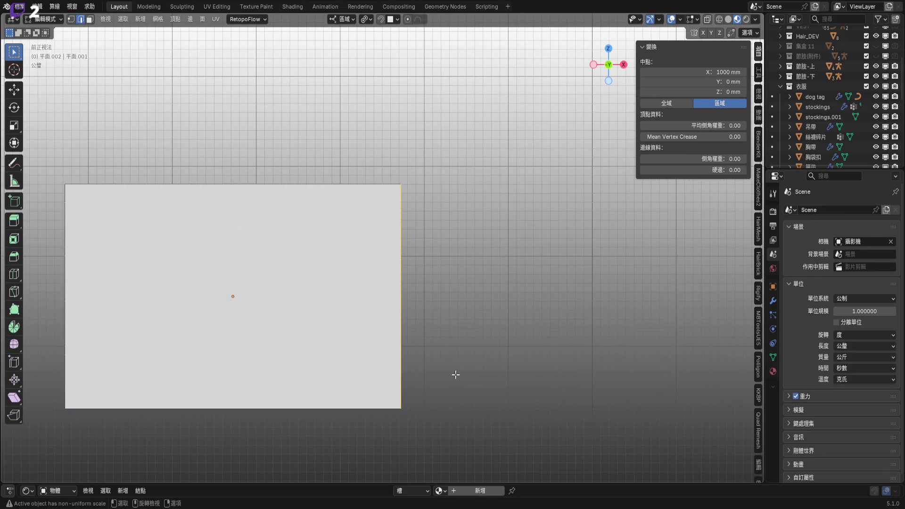
left_click(400, 301)
mouse_move(441, 342)
middle_mouse_down("shift")
mouse_move(403, 333)
mouse_move(427, 301)
middle_mouse_up("shift")
scroll(386, 290, "up", 1)
key("g")
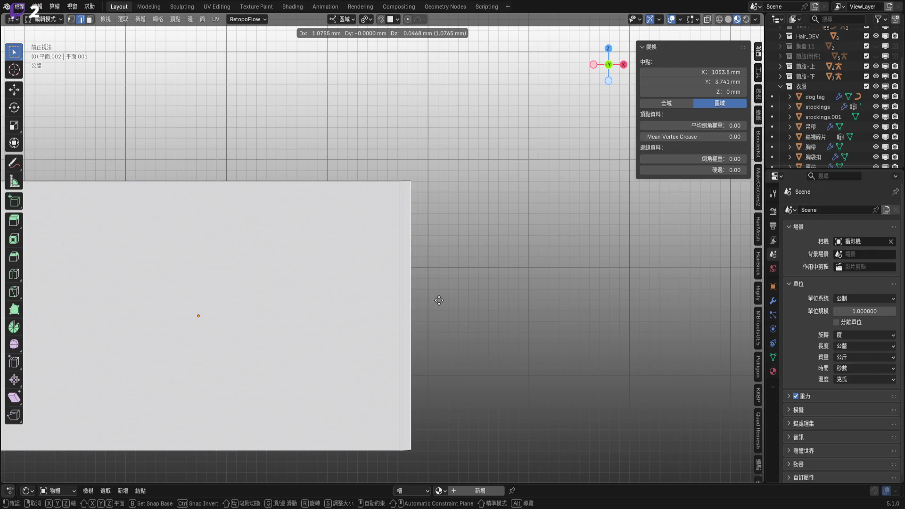
key("x")
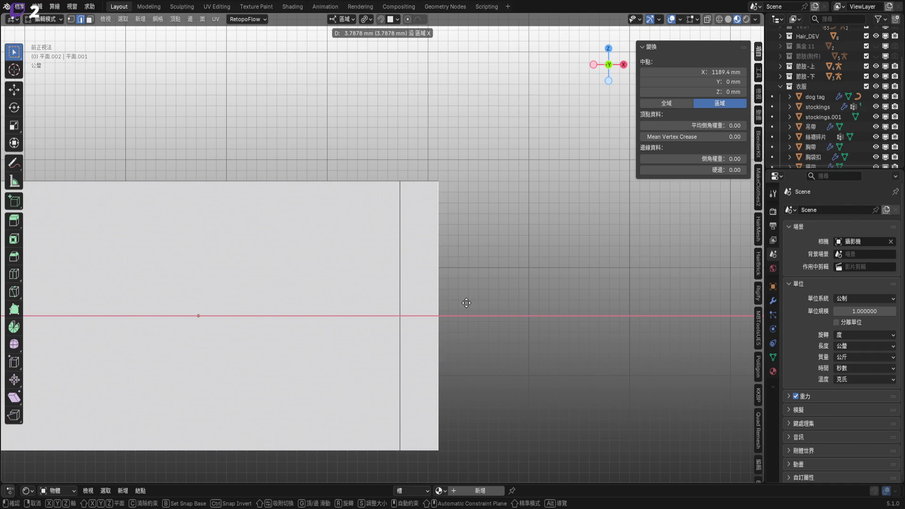
type("5")
key("Return")
- Extrude the right edge another 40 along X, then return to Object Mode
middle_click_drag(467, 303, 472, 320, "ctrl")
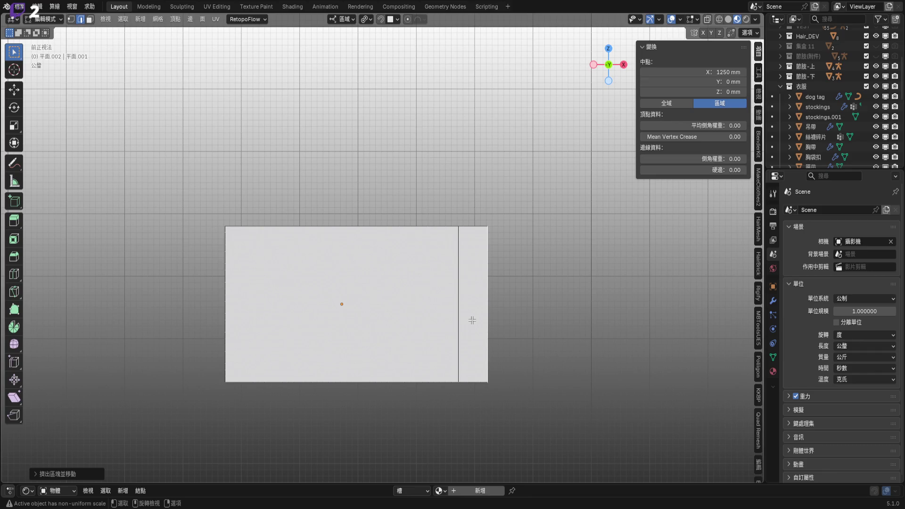
mouse_move(469, 319)
middle_mouse_down("ctrl")
mouse_move(415, 282)
mouse_move(473, 281)
mouse_move(424, 275)
mouse_move(402, 289)
middle_mouse_up("ctrl")
scroll(410, 299, "up", 1)
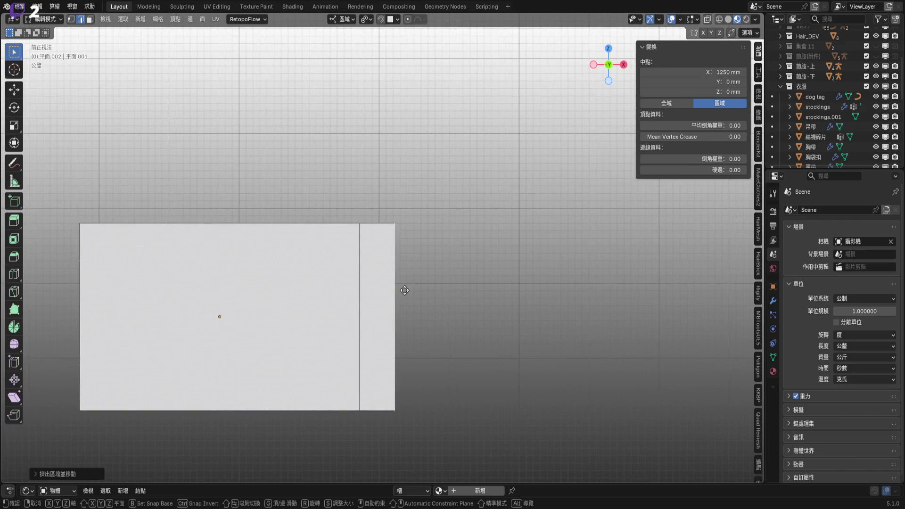
key("e")
key("x")
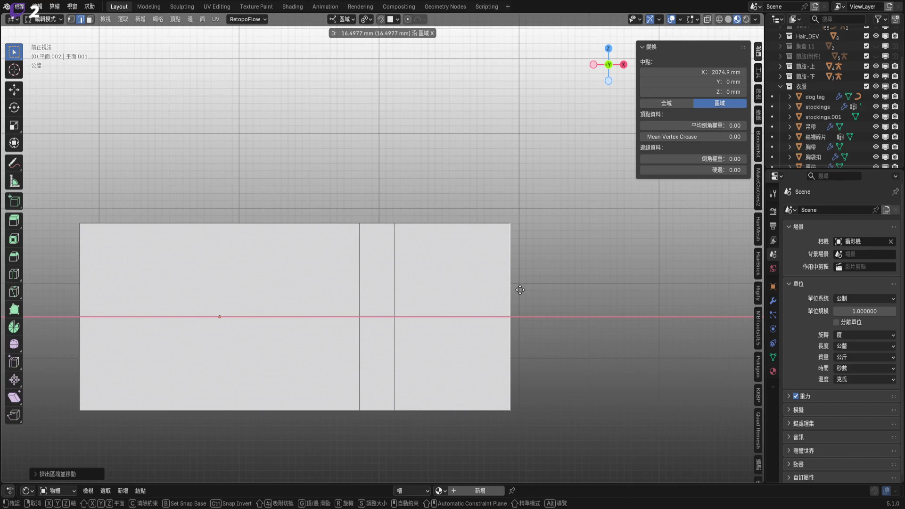
type("40")
key("Return")
scroll(441, 327, "down", 2)
mouse_move(449, 322)
middle_mouse_down("shift")
mouse_move(513, 311)
mouse_move(466, 297)
middle_mouse_up("shift")
key("Tab")
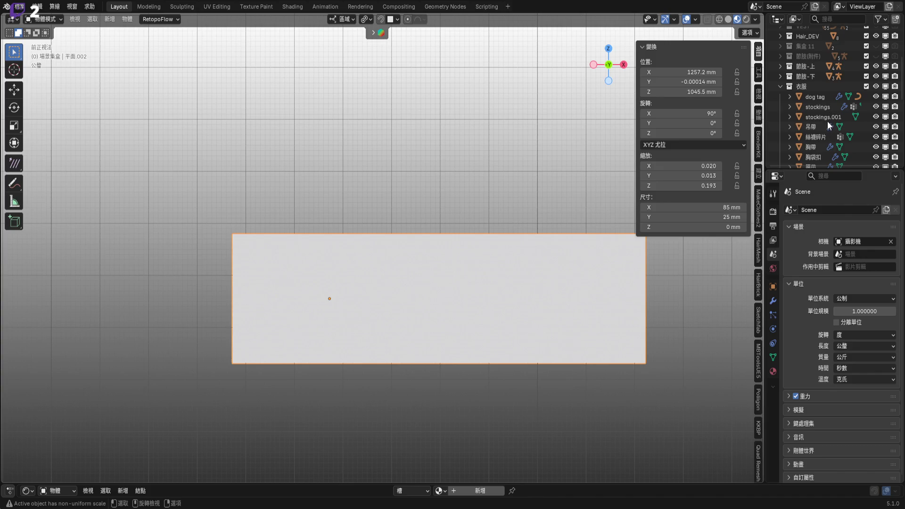
- Rename the object 平面.002 to 'MOLLE條' in the Outliner
scroll(813, 131, "down", 10)
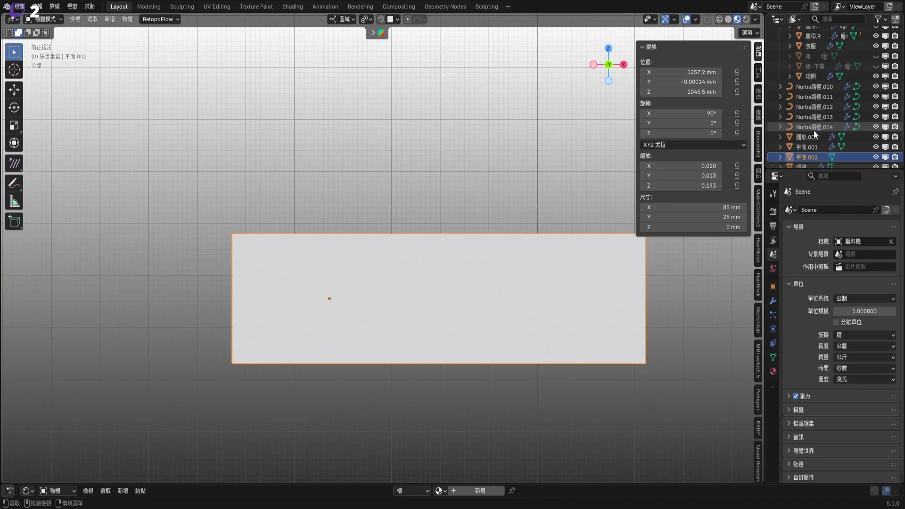
double_click(813, 116)
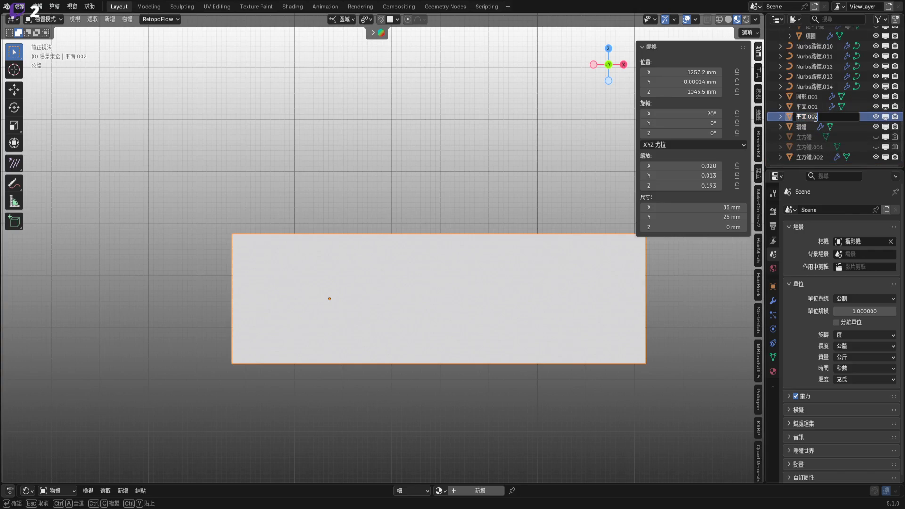
type("MOLL")
type("E")
key("Return")
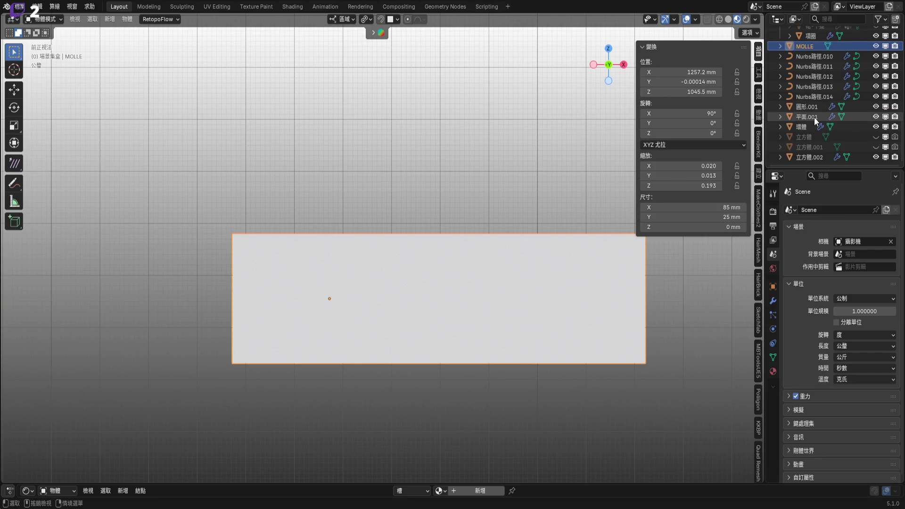
double_click(816, 44)
left_click(824, 45)
type("w")
key("BackSpace")
type("織")
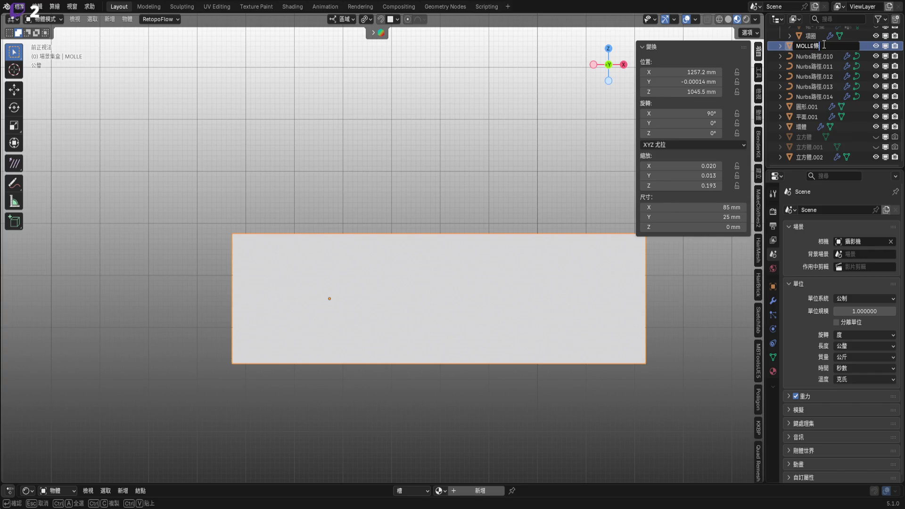
key("Return")
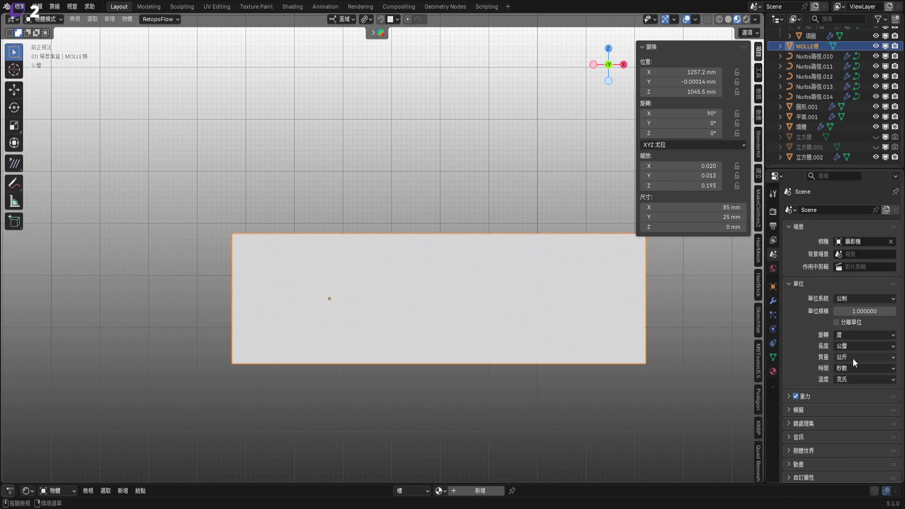
- Change the scene's Length unit to Centimeters so the strip reads 8.5 × 2.5 cm
left_click(854, 345)
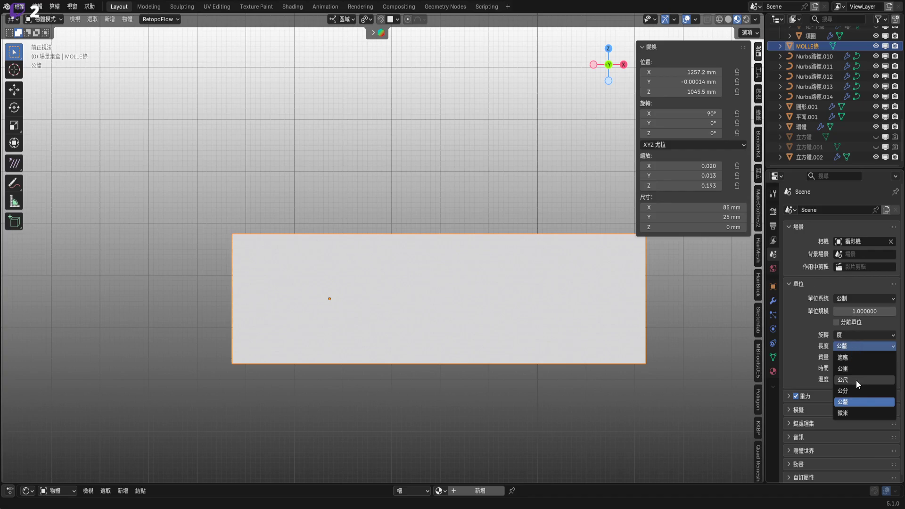
left_click(843, 390)
middle_click_drag(509, 296, 517, 296, "shift")
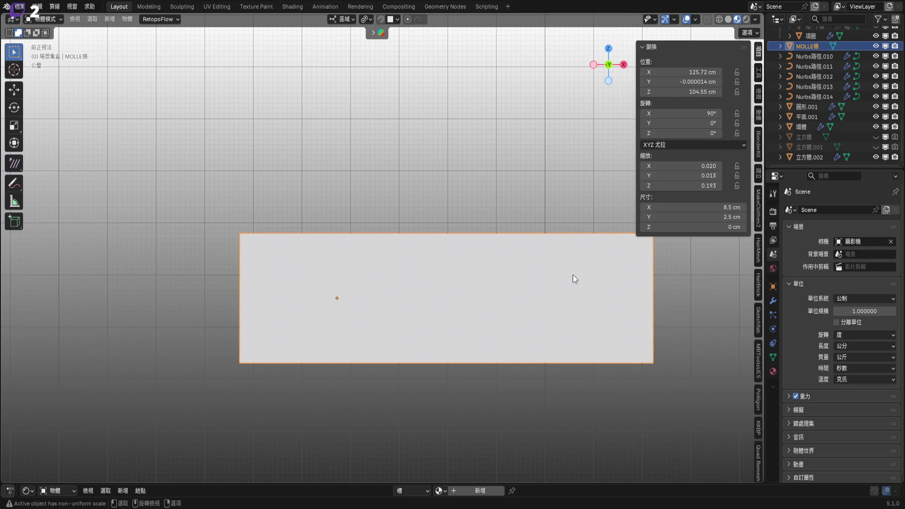
middle_click_drag(573, 275, 497, 278)
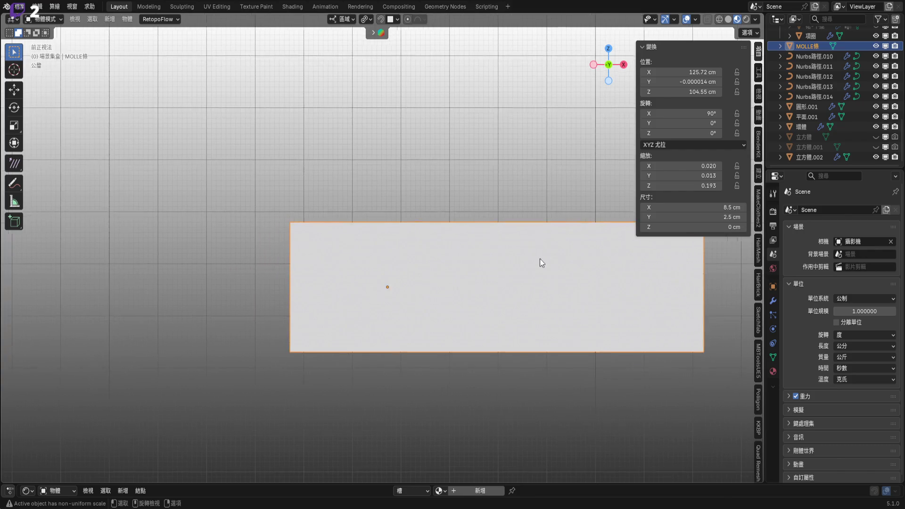
scroll(496, 282, "down", 5)
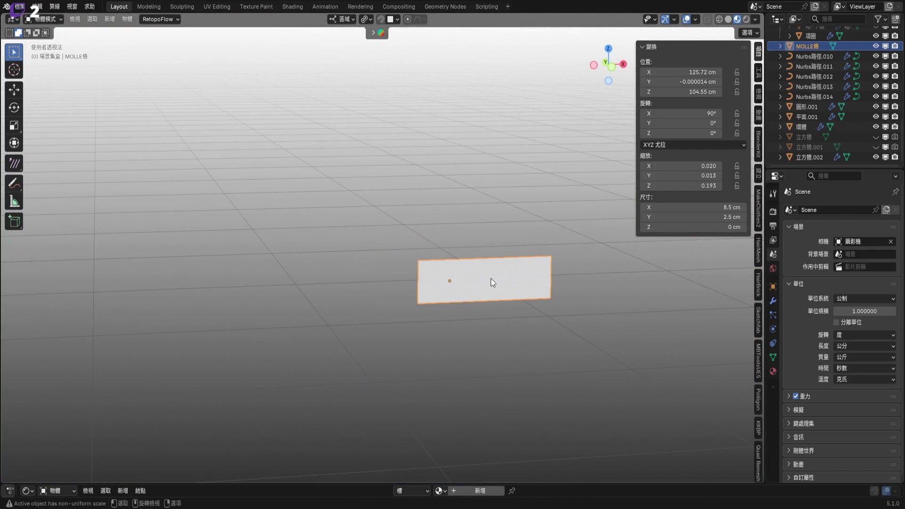
- Turn on snapping and drop MOLLE條 onto the sample sphere's surface
middle_click_drag(491, 278, 477, 296)
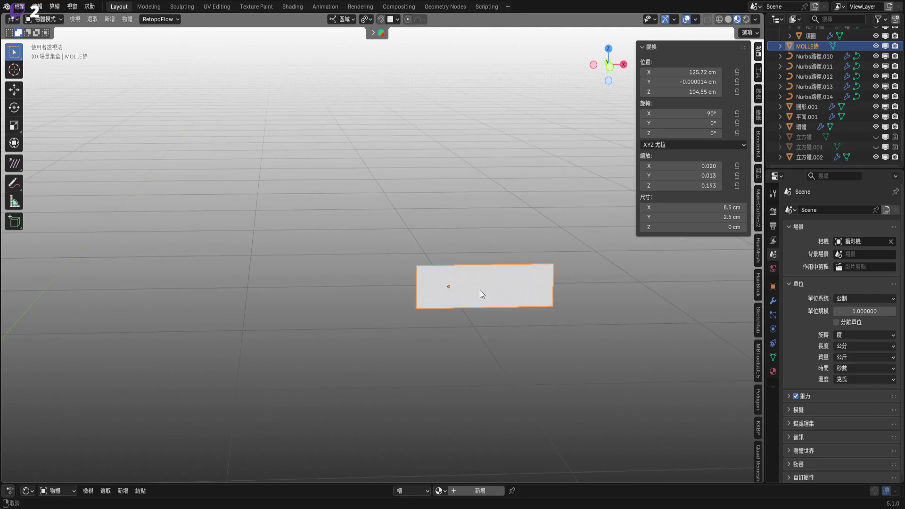
scroll(477, 296, "down", 3)
scroll(477, 296, "down", 3)
scroll(531, 316, "down", 2)
scroll(416, 298, "down", 3)
middle_click_drag(404, 303, 280, 302)
scroll(547, 312, "up", 5)
scroll(476, 340, "up", 8)
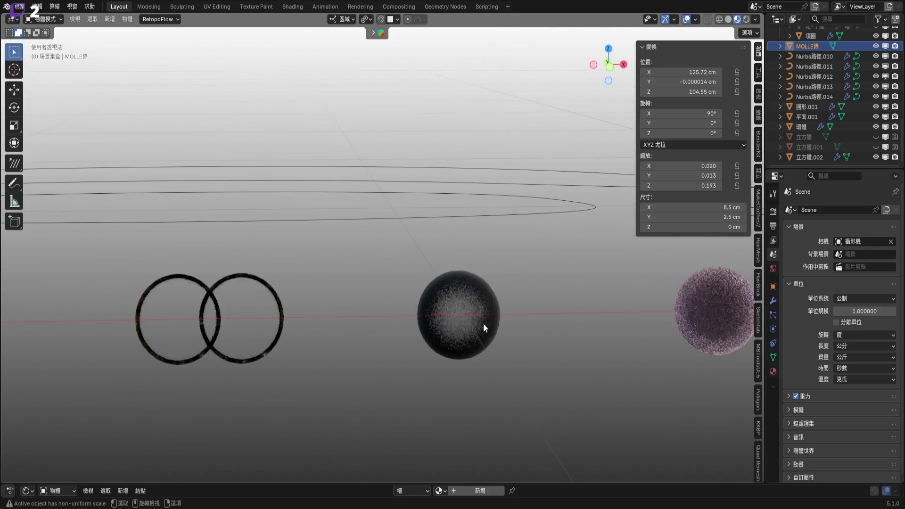
left_click(383, 20)
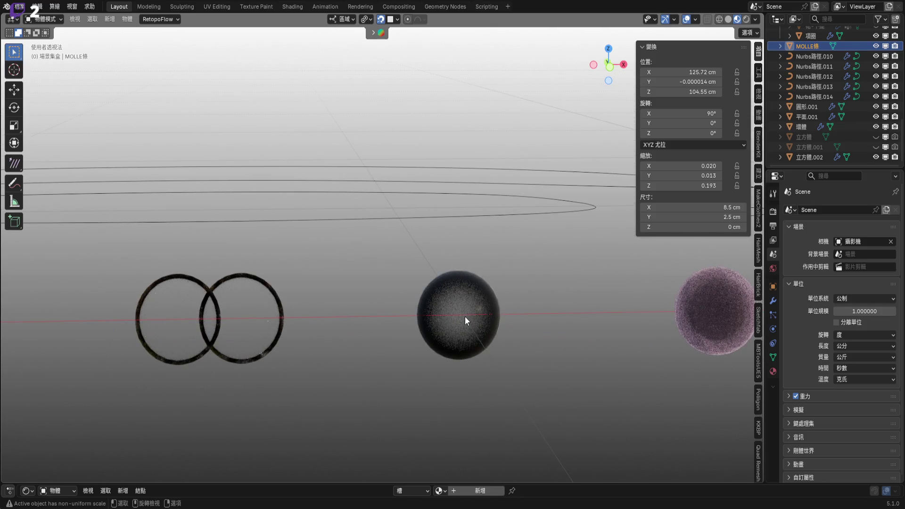
key("g")
left_click(465, 315)
- Move MOLLE條 along the global Y axis to Y 34.91 cm
scroll(464, 313, "down", 3)
mouse_move(465, 313)
middle_mouse_down()
mouse_move(613, 303)
mouse_move(524, 318)
mouse_move(578, 339)
middle_mouse_up()
scroll(615, 295, "down", 2)
key("g")
key("Escape")
key("g")
key("y")
key("Escape")
mouse_move(530, 251)
middle_mouse_down()
mouse_move(535, 305)
mouse_move(583, 313)
middle_mouse_up()
key("g")
key("y")
key("y")
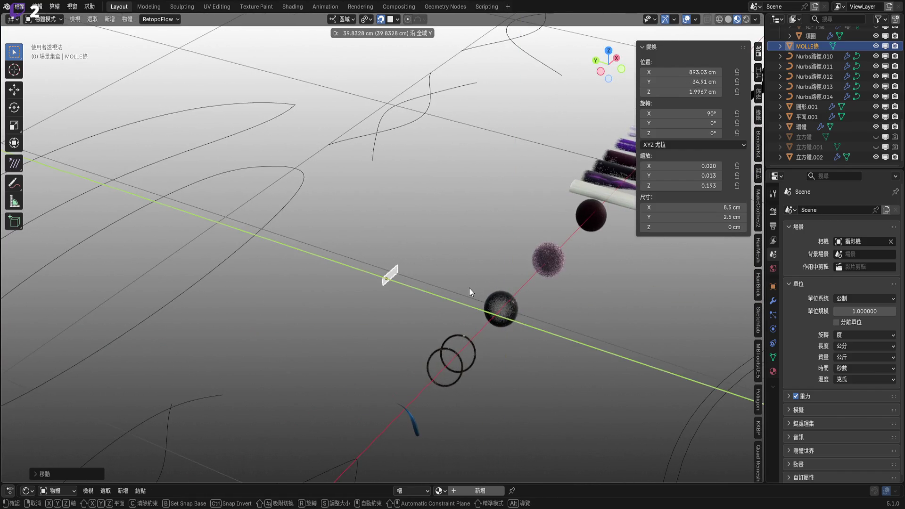
left_click(469, 289)
- Rotate the strip -90° about X to lay it flat, and move it into another collection
key("r")
key("x")
key("9")
key("0")
key("minus")
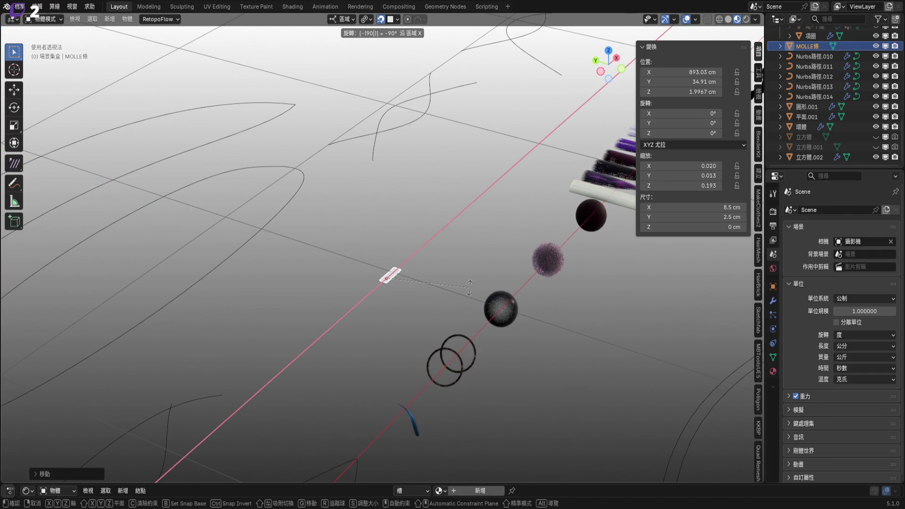
key("Return")
scroll(410, 254, "up", 2)
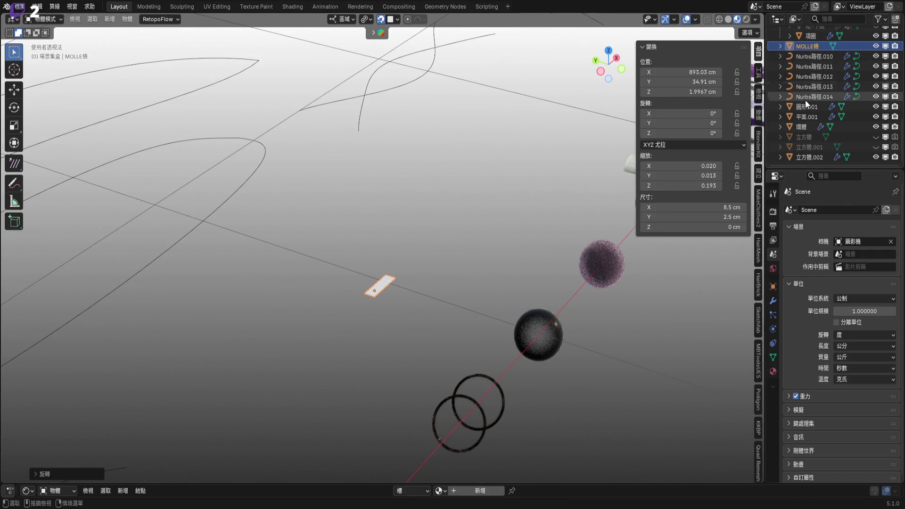
scroll(807, 124, "up", 5)
left_click_drag(801, 125, 815, 105)
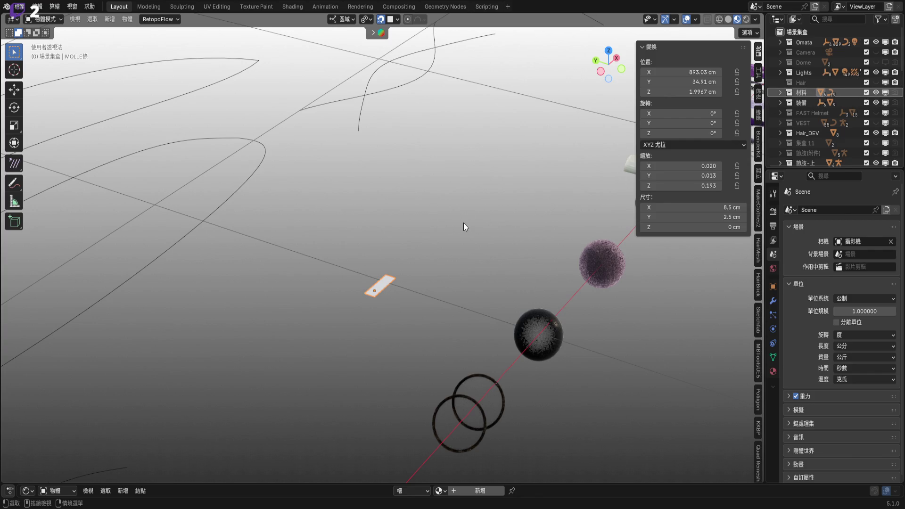
scroll(402, 243, "down", 3)
scroll(330, 240, "down", 3)
middle_click_drag(303, 238, 373, 273, "shift")
scroll(313, 254, "up", 4)
scroll(313, 254, "up", 3)
scroll(373, 244, "down", 4)
mouse_move(652, 283)
middle_mouse_down("shift")
mouse_move(361, 270)
mouse_move(304, 337)
middle_mouse_up("shift")
scroll(370, 268, "up", 3)
left_click_drag(279, 313, 429, 388)
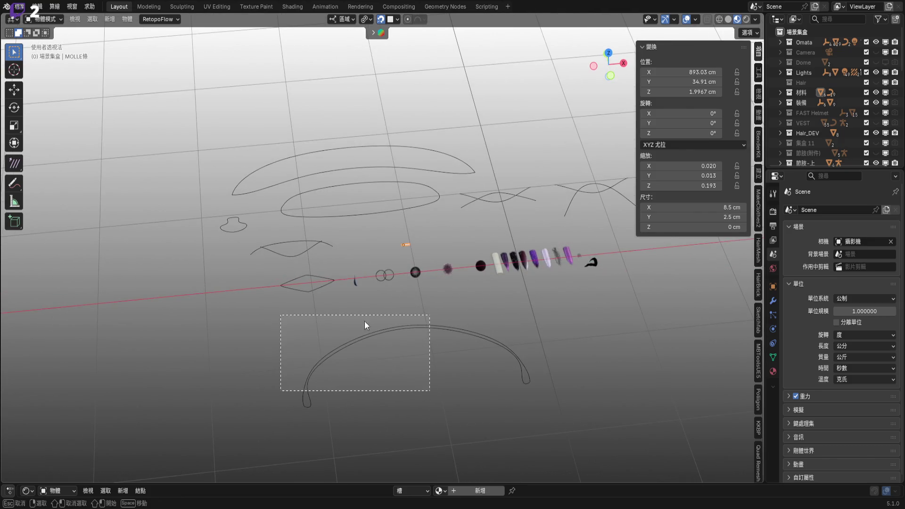
middle_click_drag(376, 337, 403, 353)
mouse_move(224, 141)
left_mouse_down()
mouse_move(341, 314)
mouse_move(341, 372)
left_mouse_up()
middle_click_drag(496, 264, 339, 264, "shift")
left_click_drag(304, 186, 544, 266)
middle_click_drag(431, 245, 477, 254, "shift")
right_click(477, 254)
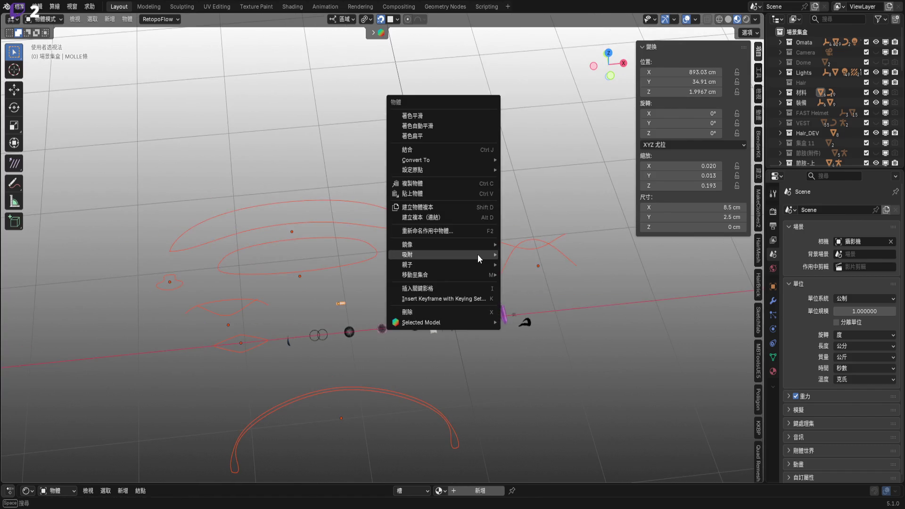
mouse_move(353, 271)
middle_mouse_down("shift")
mouse_move(429, 273)
mouse_move(361, 308)
middle_mouse_up("shift")
key("x")
left_click(430, 275)
mouse_move(275, 259)
left_mouse_down()
mouse_move(492, 307)
mouse_move(481, 318)
left_mouse_up()
mouse_move(481, 289)
middle_mouse_down()
mouse_move(505, 265)
mouse_move(499, 315)
middle_mouse_up()
scroll(491, 324, "down", 5)
scroll(532, 295, "down", 3)
left_click_drag(579, 278, 495, 377)
middle_click_drag(505, 322, 547, 301)
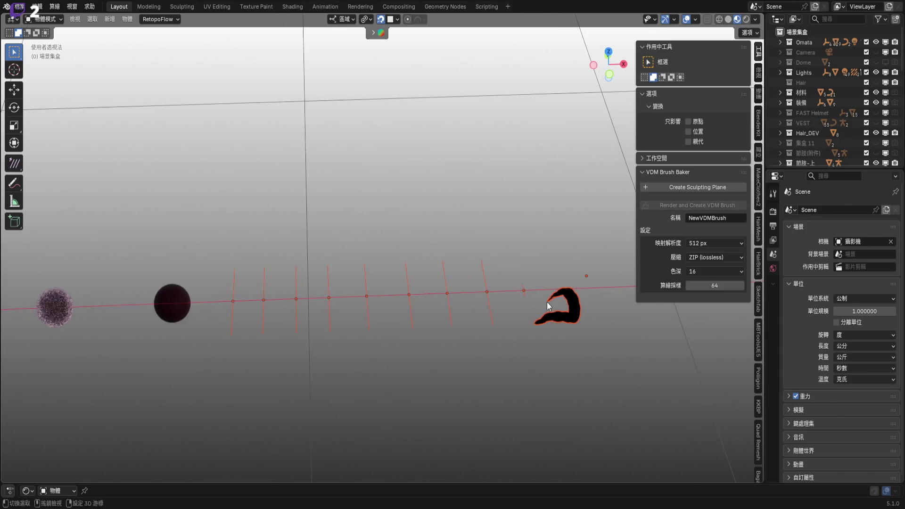
key("x")
key("Return")
middle_click_drag(394, 310, 375, 310)
scroll(375, 310, "up", 2)
left_click_drag(217, 239, 334, 372)
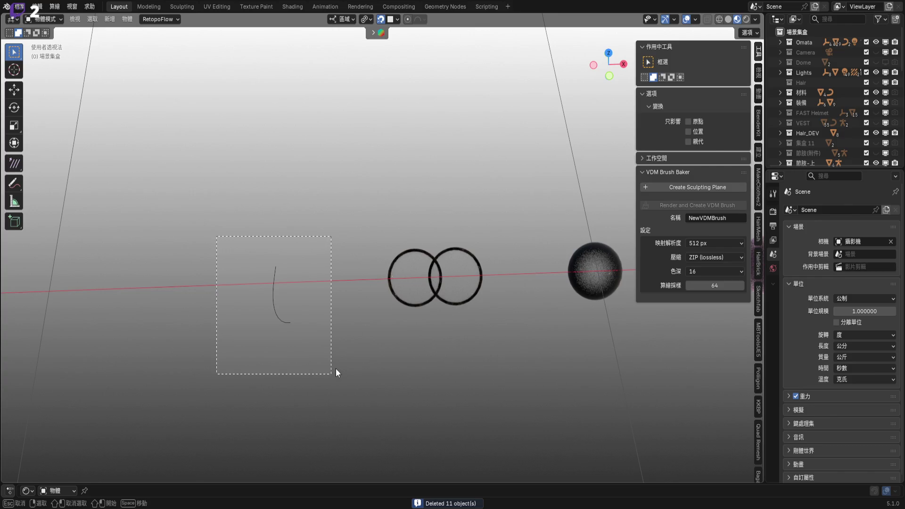
key("x")
left_click(411, 330)
scroll(410, 325, "down", 5)
middle_click_drag(412, 321, 386, 321)
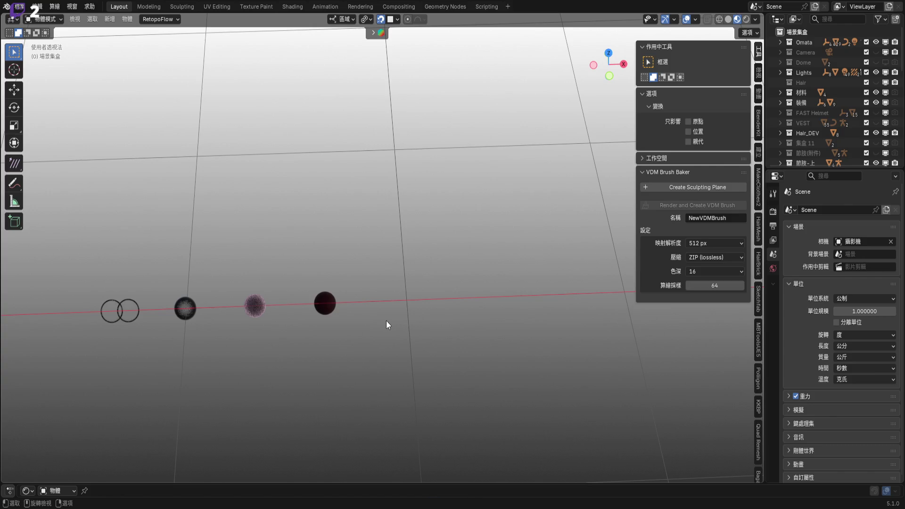
scroll(386, 323, "down", 3)
middle_click_drag(364, 297, 488, 300)
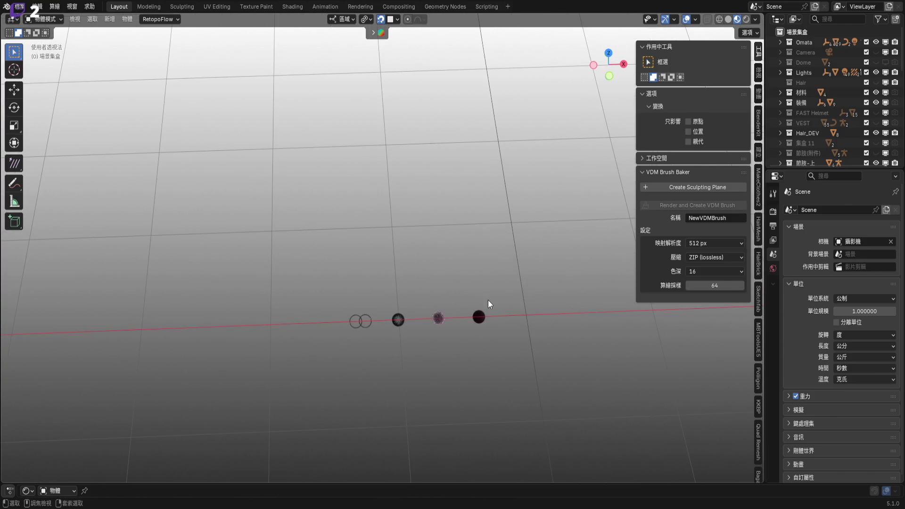
key("ctrl+z")
mouse_move(485, 305)
middle_mouse_down("shift")
mouse_move(383, 299)
mouse_move(450, 301)
middle_mouse_up("shift")
key("ctrl+z")
key("ctrl+z")
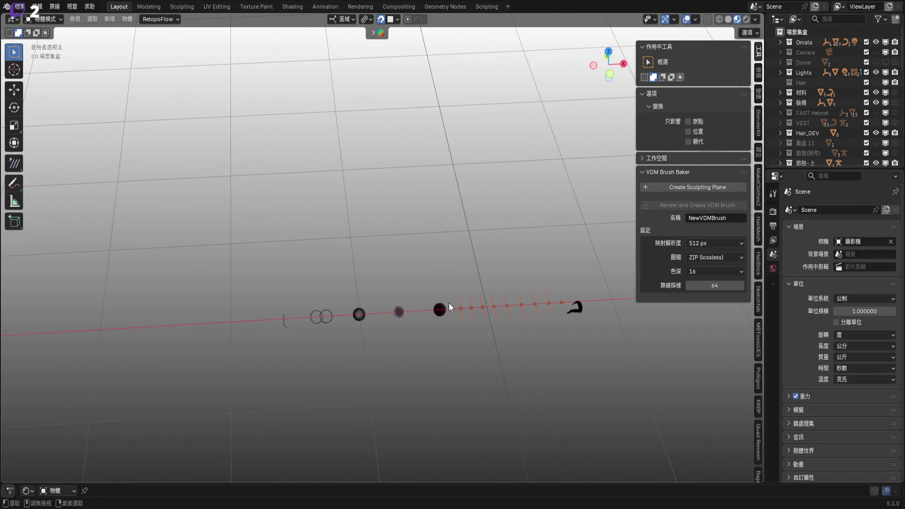
key("ctrl+z")
key("ctrl+z")
mouse_move(442, 308)
middle_mouse_down()
mouse_move(502, 298)
mouse_move(477, 267)
middle_mouse_up()
- Box-select the outline curves around the sample row and delete them
left_click(304, 174)
left_click(781, 92)
left_click_drag(239, 132, 415, 428)
middle_click_drag(485, 311, 335, 329, "shift")
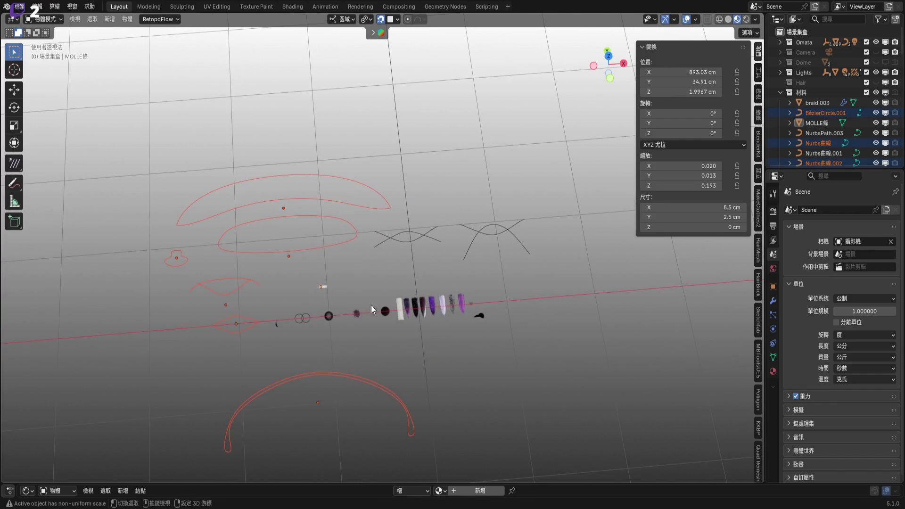
key("x")
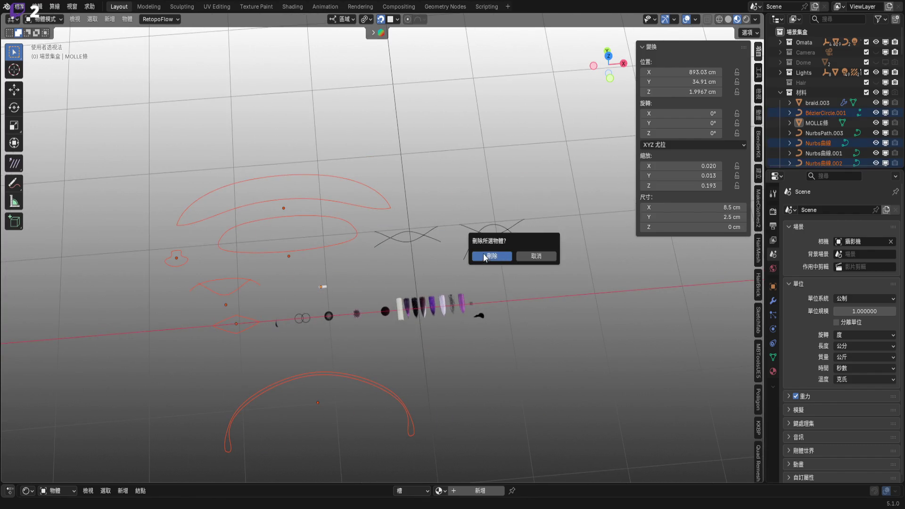
left_click(485, 257)
- Box-select the X-shaped curves and small leftover brush shapes and delete them
left_click_drag(374, 210, 559, 254)
left_click_drag(246, 310, 279, 340)
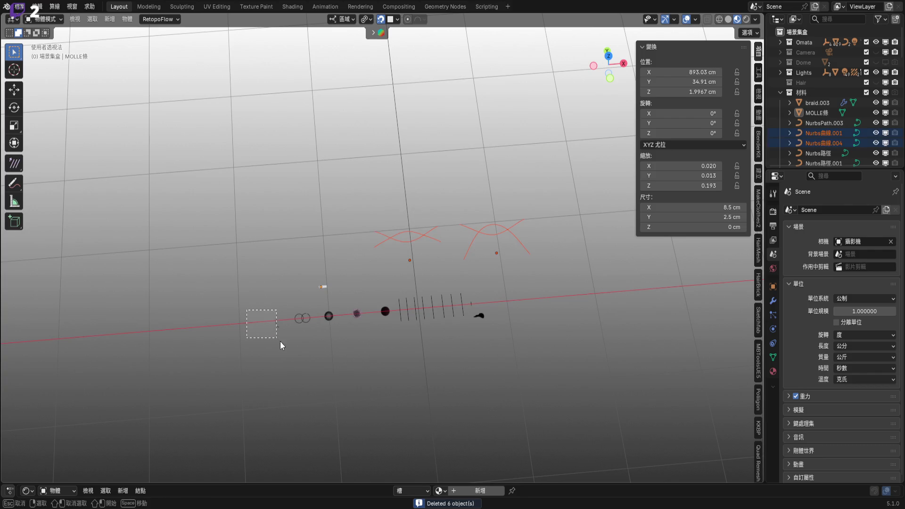
left_click_drag(472, 304, 495, 325, "shift")
key("x")
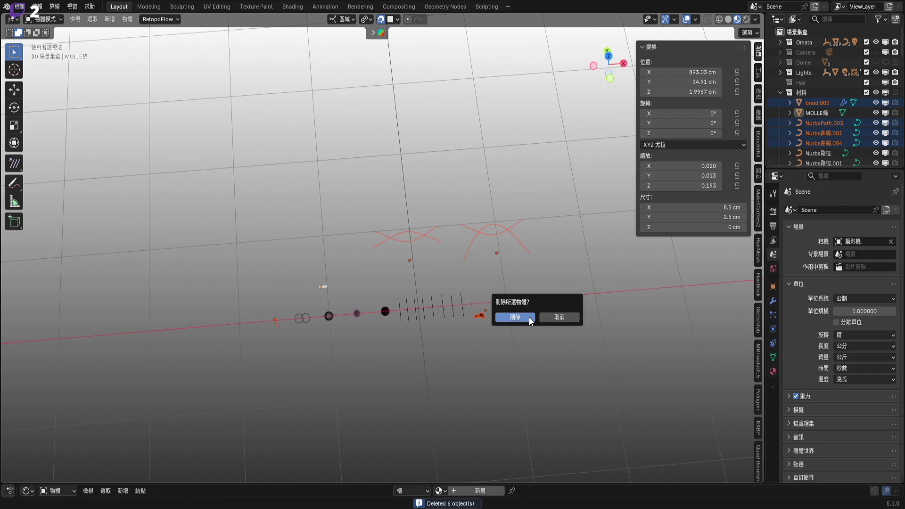
left_click(531, 321)
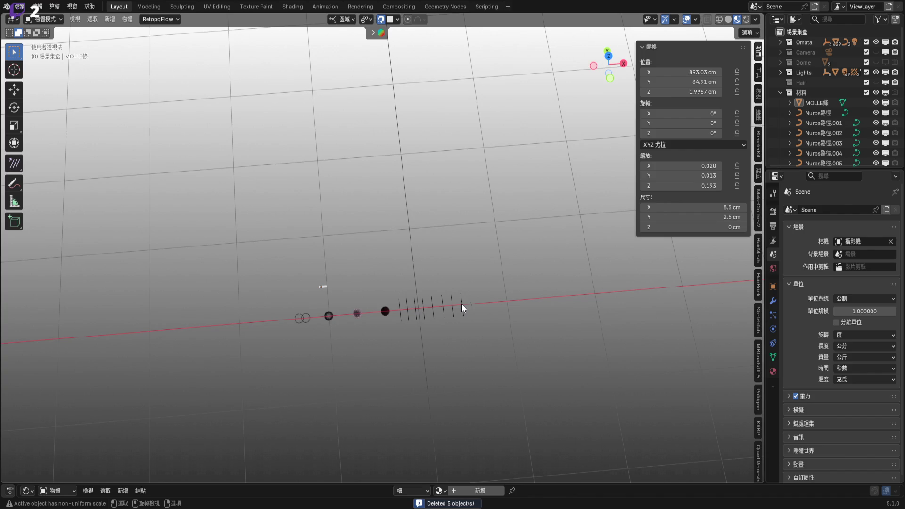
- Select the curves Nurbs路徑 through Nurbs路徑.008 in the Outliner
left_click(462, 304)
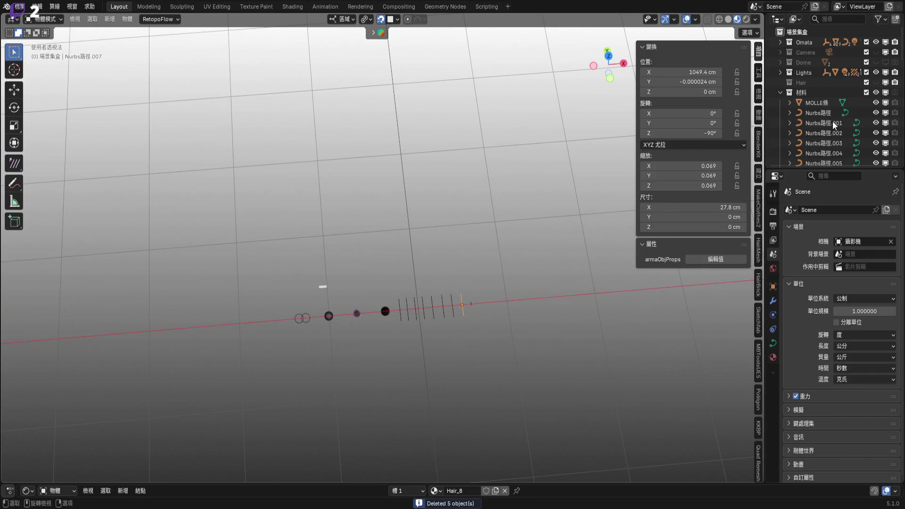
scroll(824, 128, "down", 3)
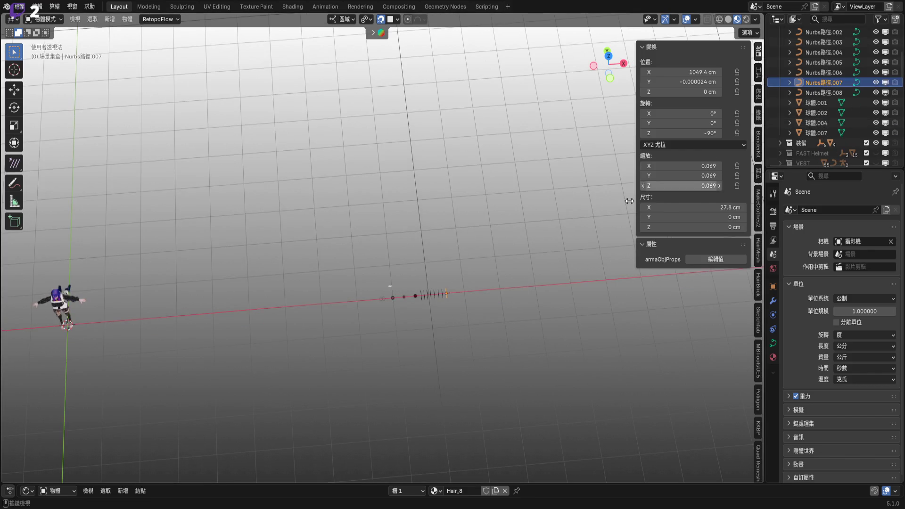
scroll(490, 273, "up", 5)
scroll(835, 137, "up", 4)
left_click(834, 137)
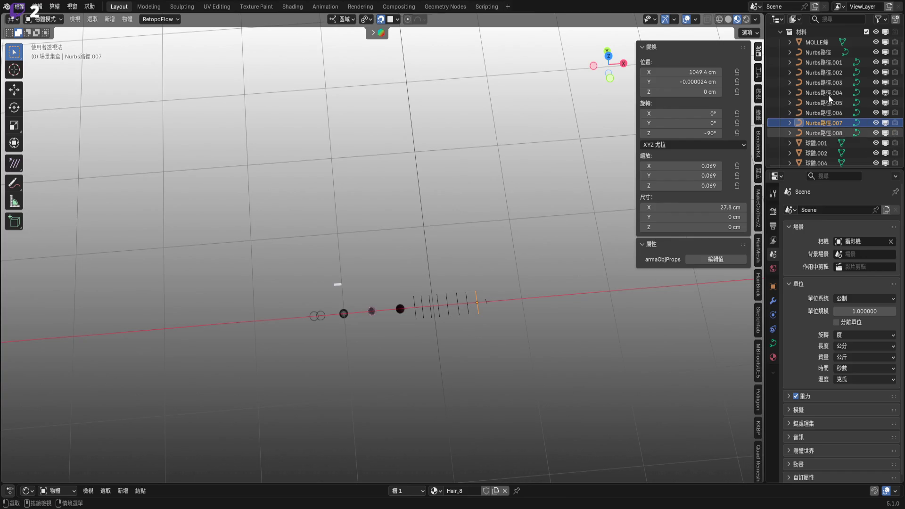
left_click(817, 53, "shift")
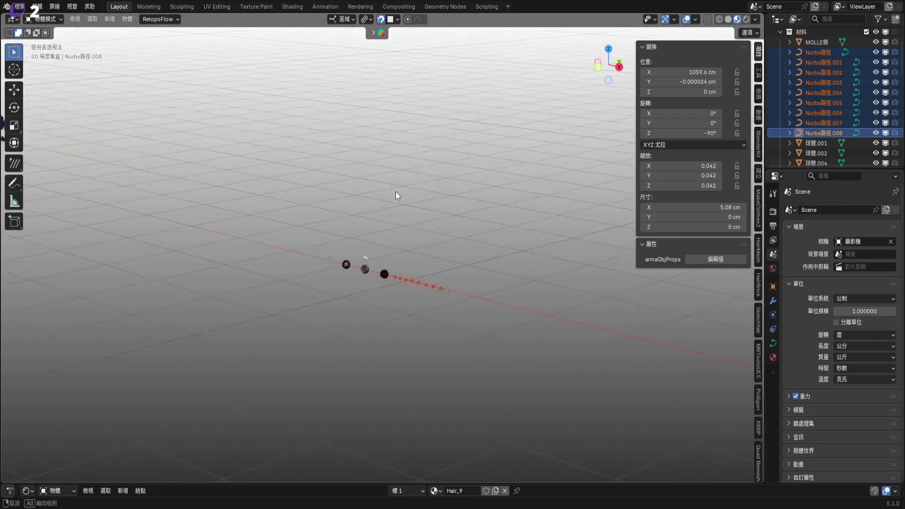